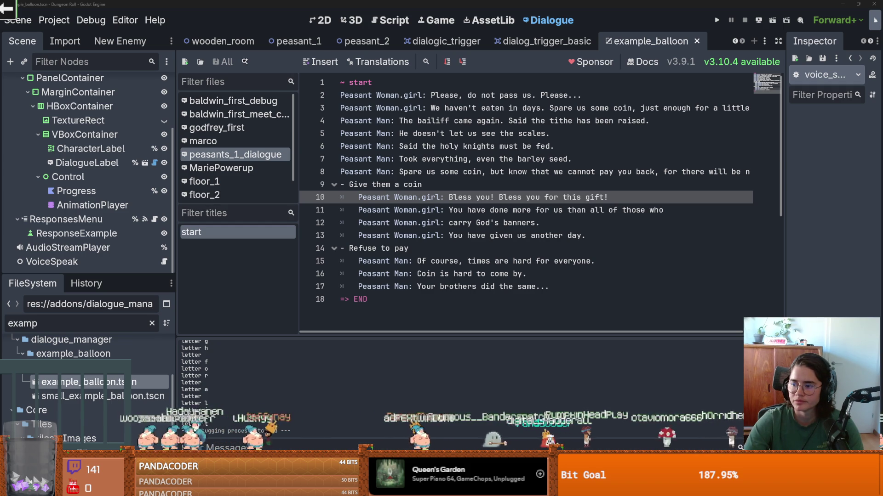
Launch Calculator and move it aside, then close the running game and return to the dialogue
key("super")
type("calc")
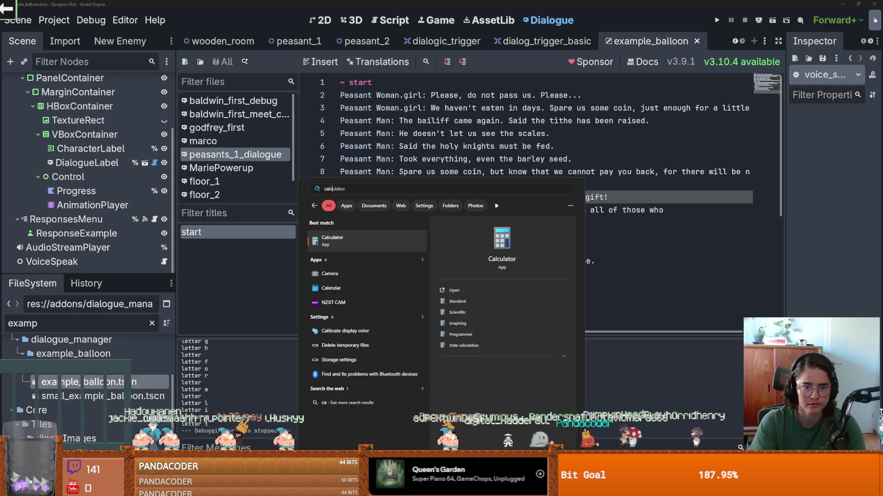
key("Return")
left_click_drag(412, 98, 415, 175)
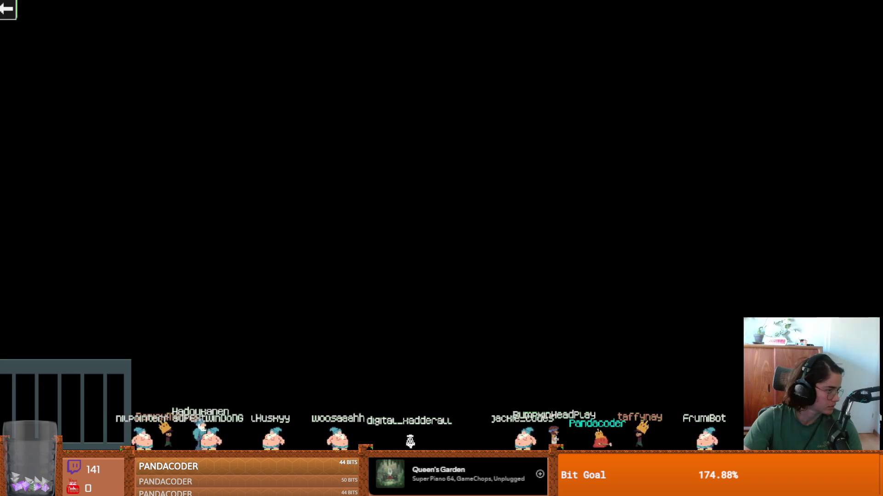
key("F8")
left_click(413, 223)
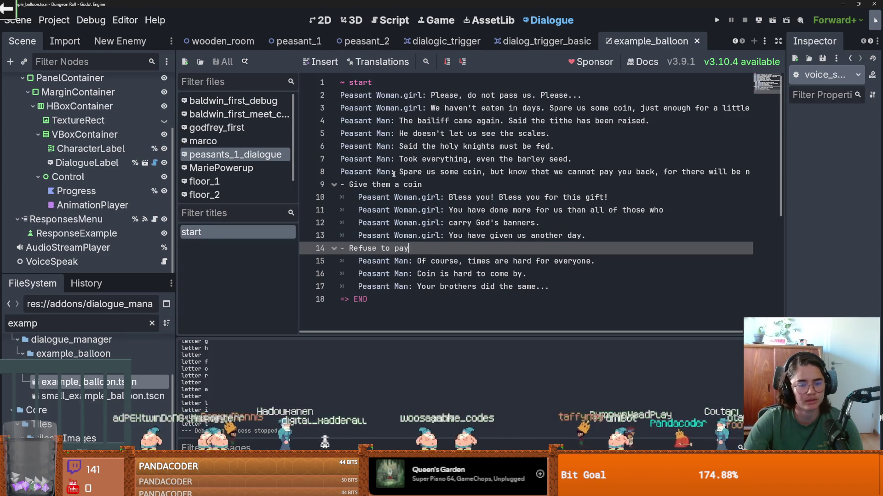
Save the scene with Ctrl+S and open voice_speak.gd at its line 23 breakpoint
scroll(408, 179, "down", 2)
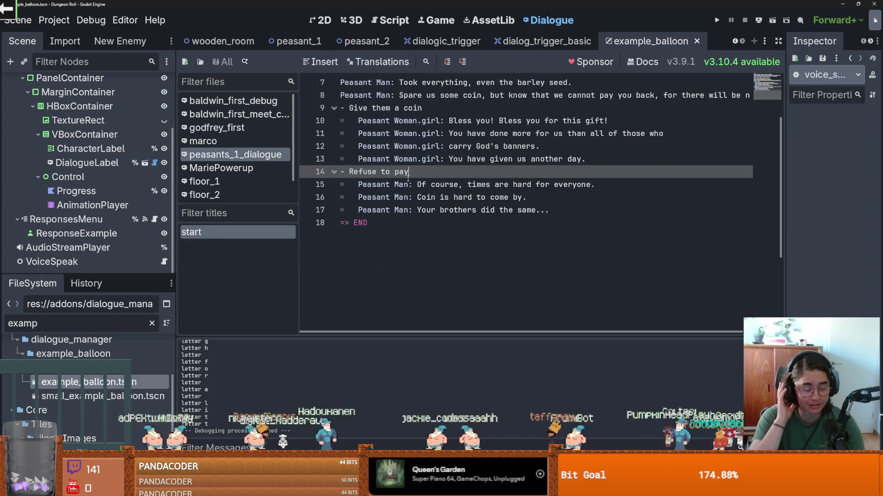
left_click(459, 197)
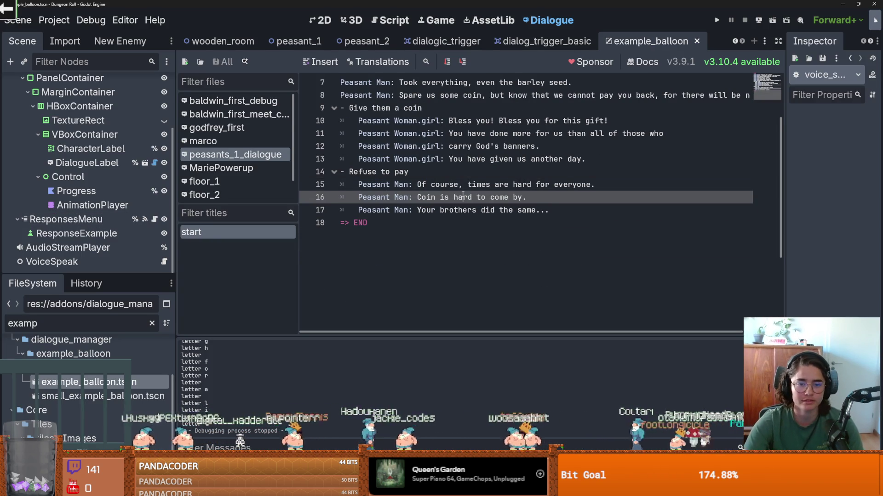
scroll(427, 222, "up", 2)
left_click(453, 197)
key("ctrl+s")
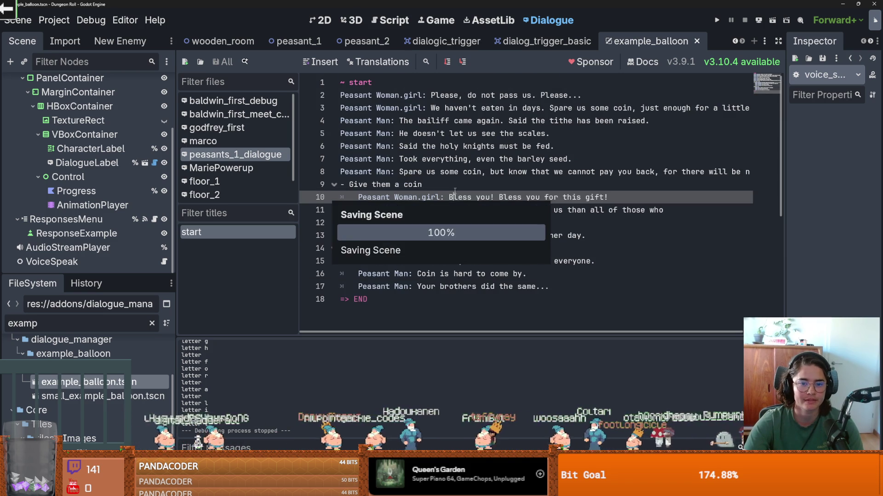
double_click(431, 198)
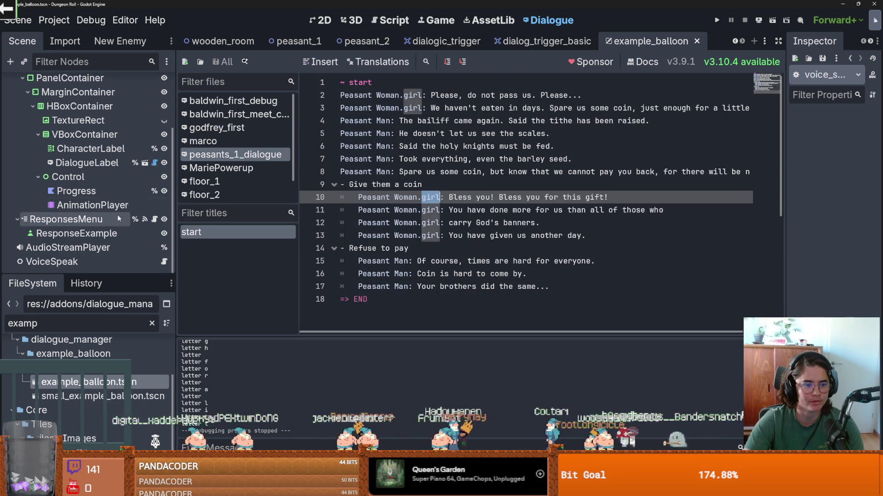
left_click(163, 261)
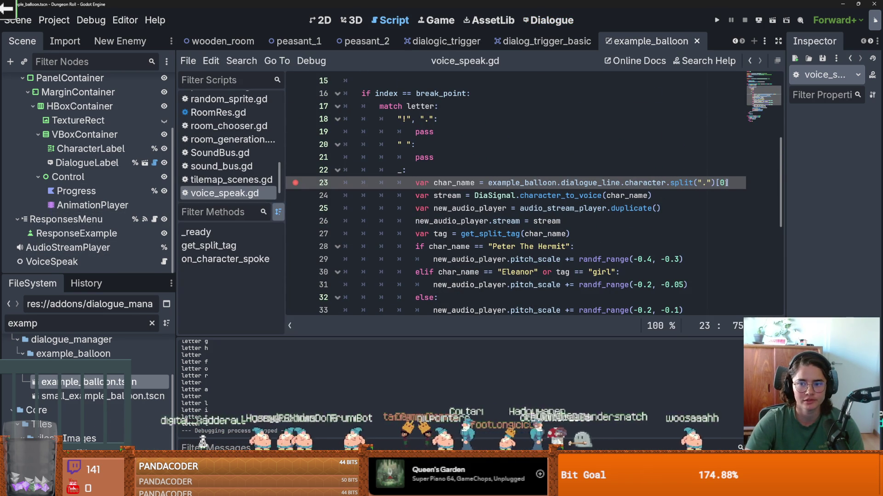
Add a new char_name line below line 23 and move the .split(".") call onto it
left_click(426, 199)
key("ctrl+shift+Return")
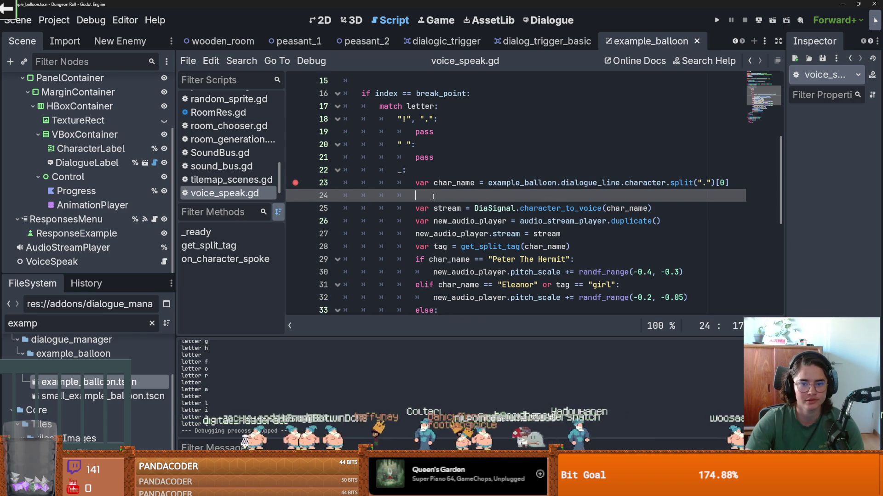
type("vh")
key("BackSpace")
type("char_name =")
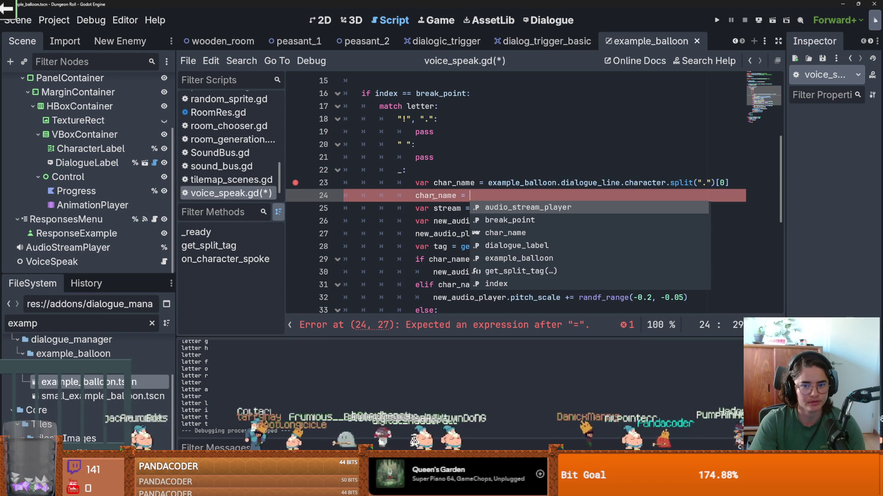
type("ch")
key("Return")
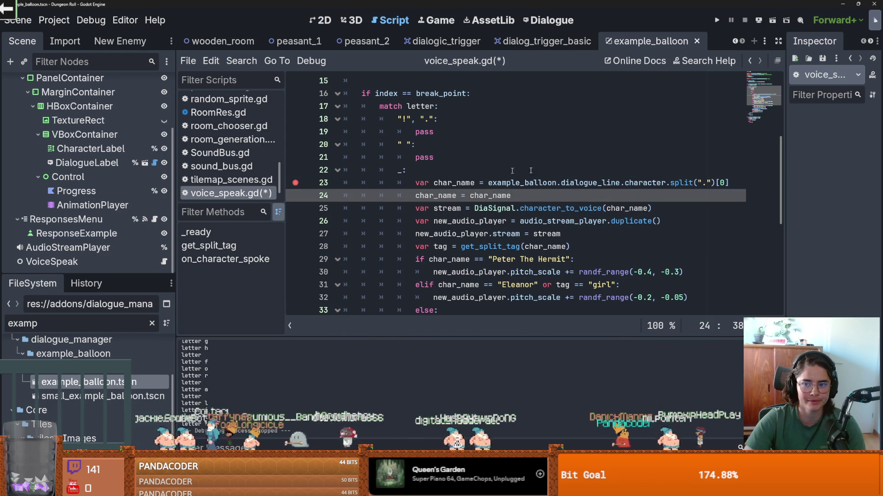
left_click_drag(735, 183, 669, 183)
key("BackSpace")
left_click(534, 196)
type(".split(\".\")[0]")
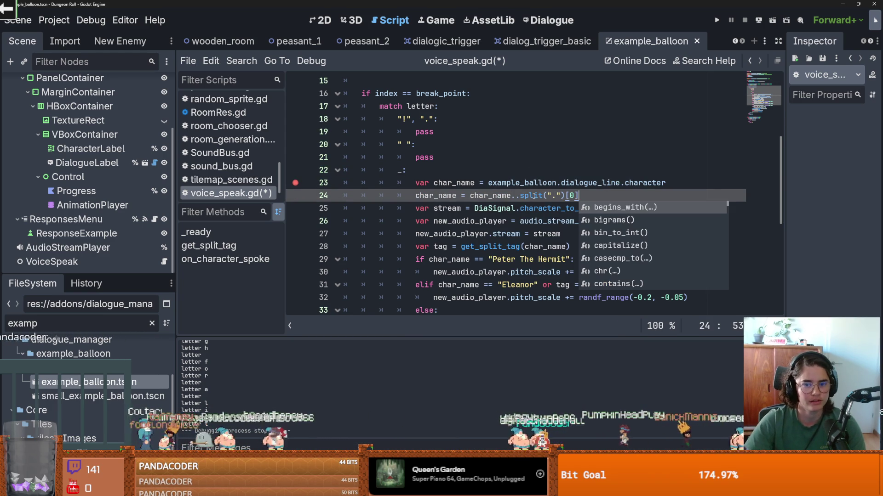
left_click(512, 196)
key("Delete")
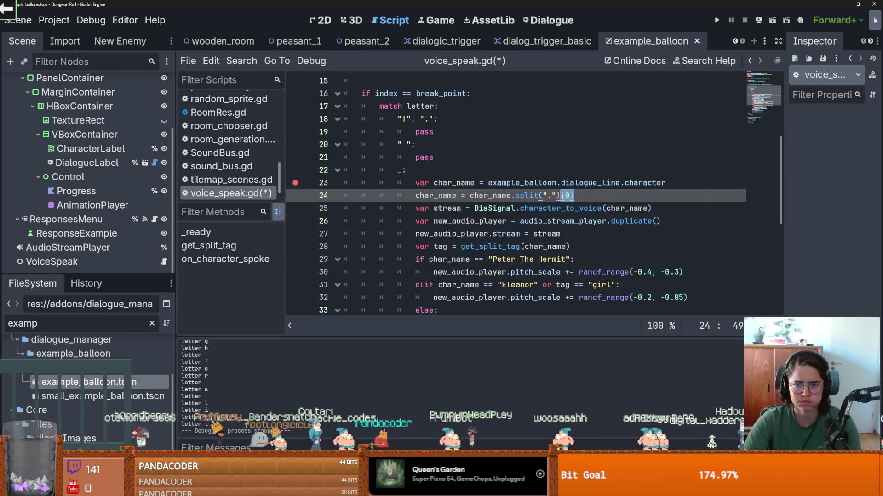
Declare split_name assigned to the char_name.split(".") expression
key("Return")
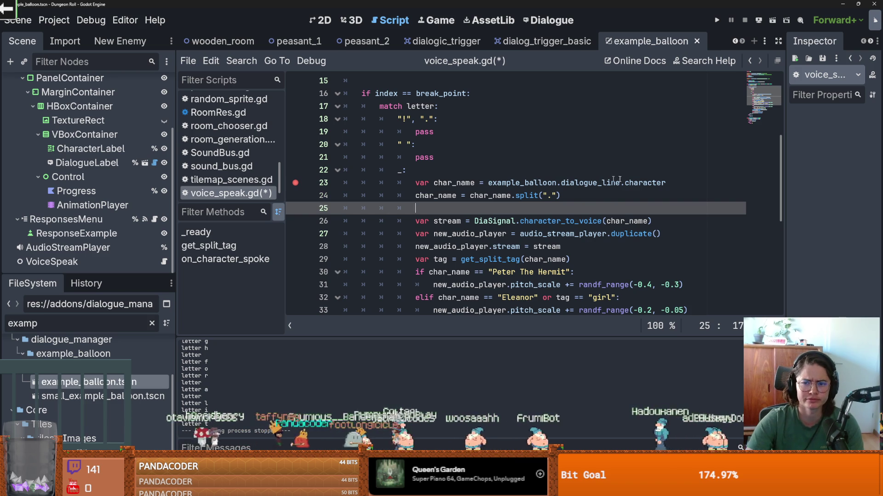
left_click(682, 185)
key("Return")
type("var split_name")
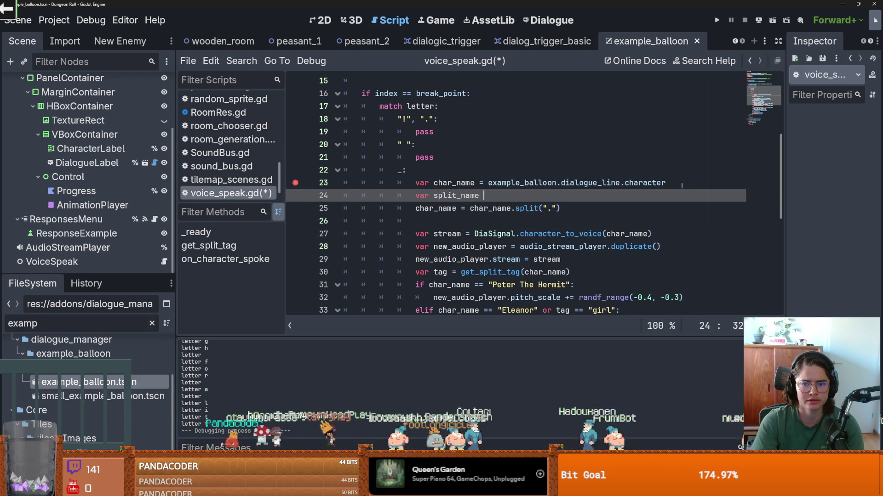
type("=")
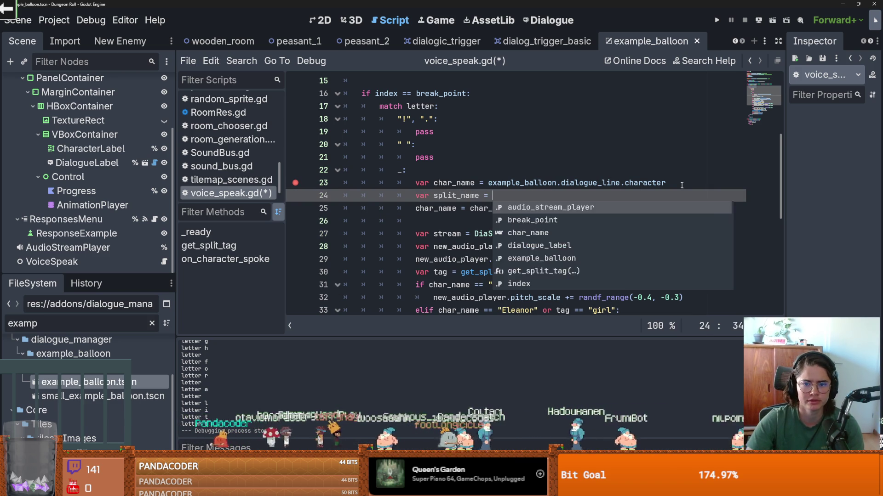
left_click_drag(560, 209, 469, 208)
key("ctrl+x")
key("Up")
key("End")
key("ctrl+v")
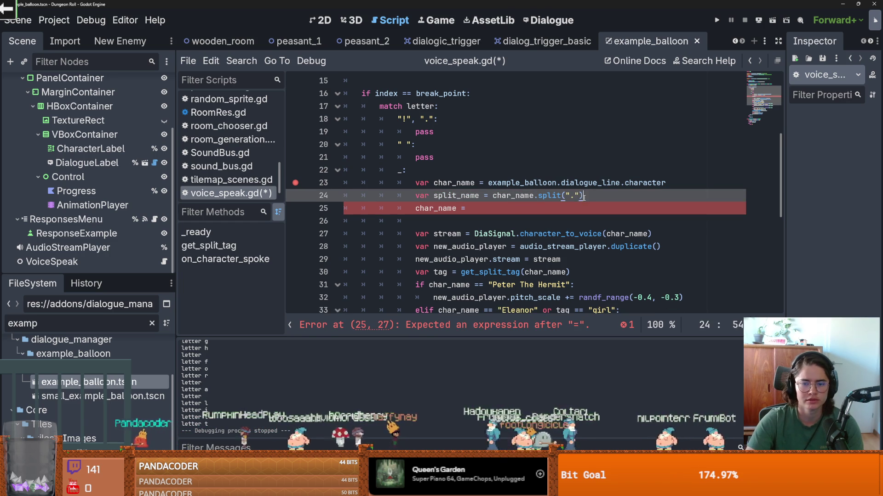
key("Return")
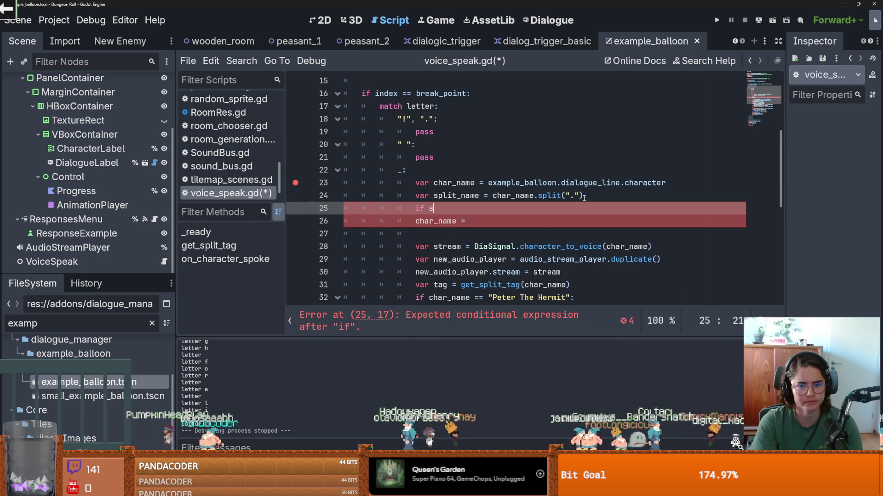
Set char_name to split_name[0], save voice_speak.gd and run the project
type("plit_name.")
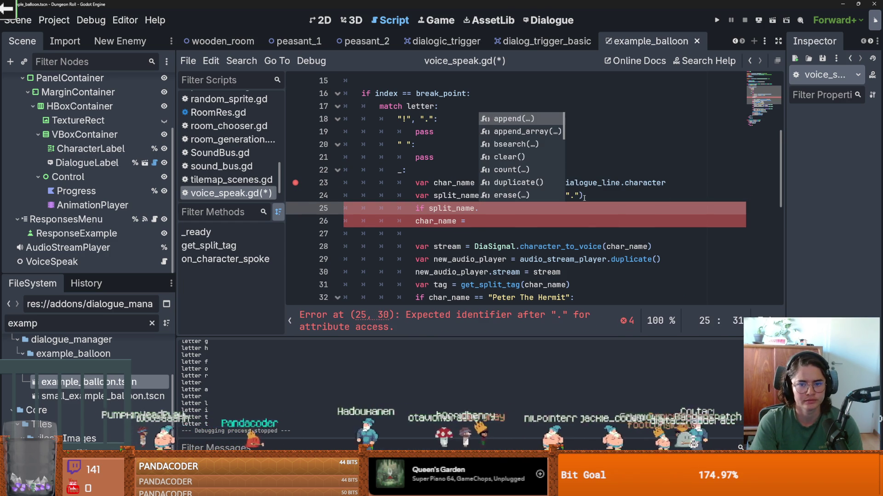
type("s")
key("BackSpace")
key("BackSpace")
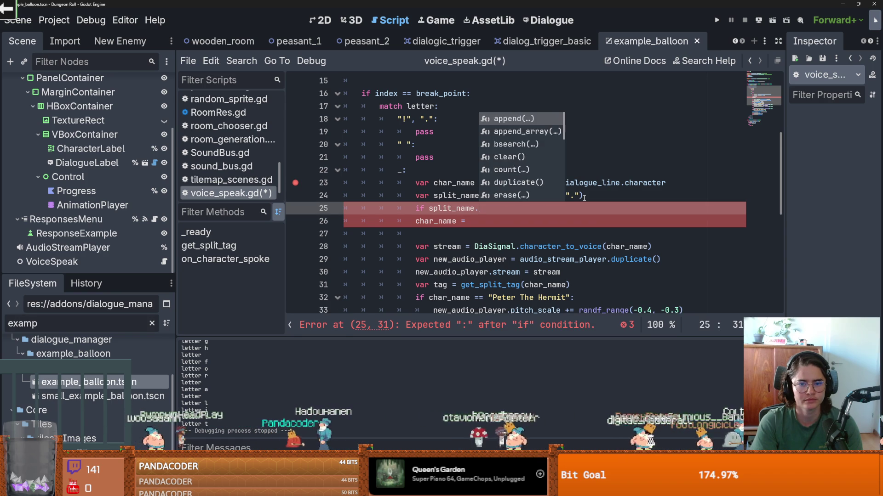
key("shift+Home")
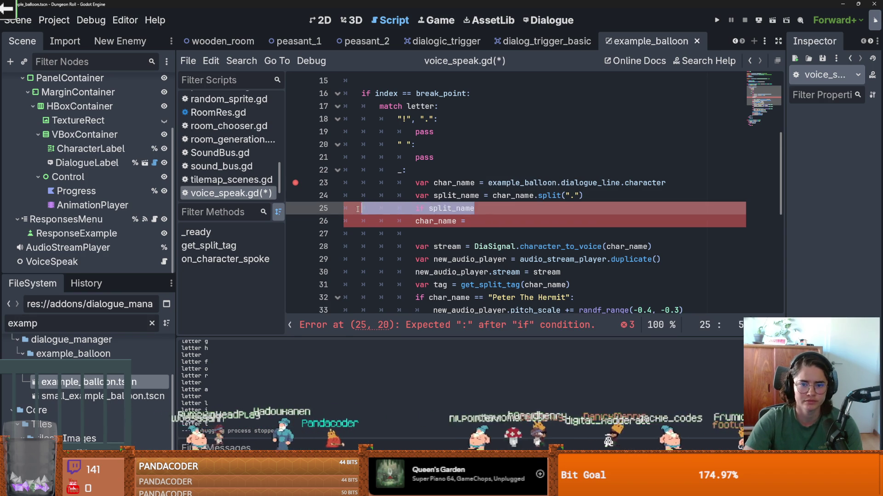
key("ctrl+x")
left_click(475, 221)
type("split_name[0")
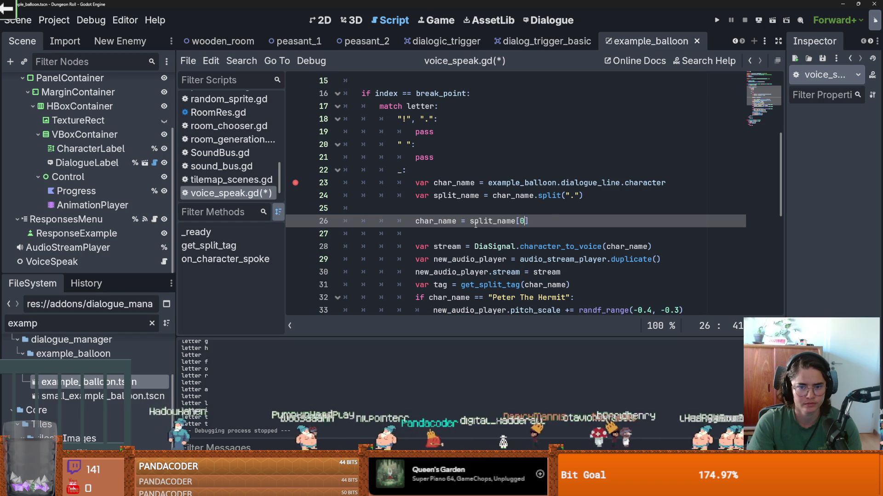
key("ctrl+s")
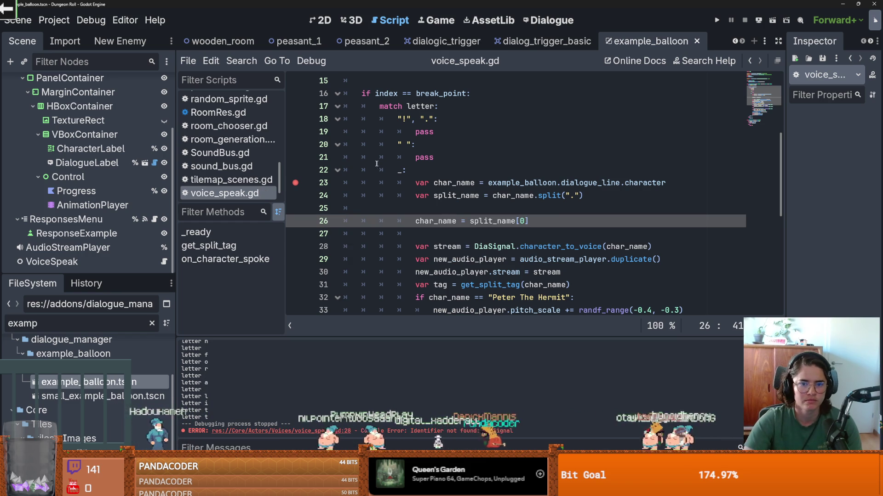
key("F5")
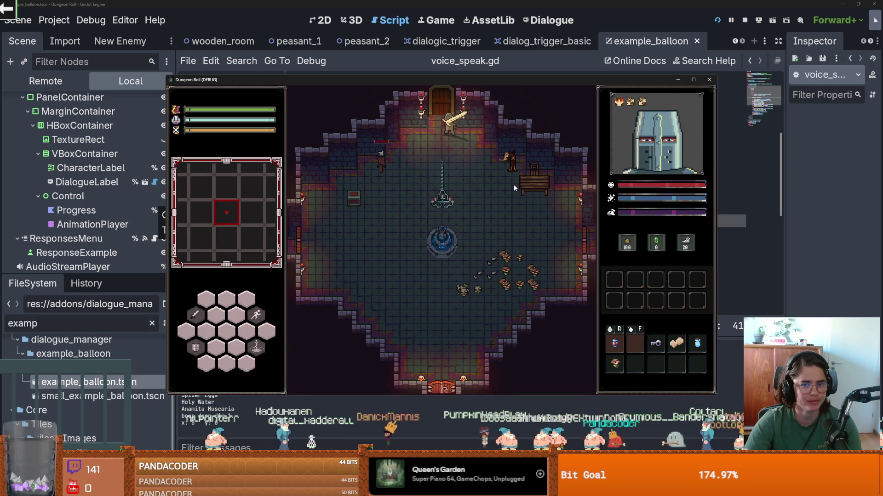
Close the room selection panel and walk the knight to the peasants to hit the breakpoint
scroll(420, 294, "down", 10)
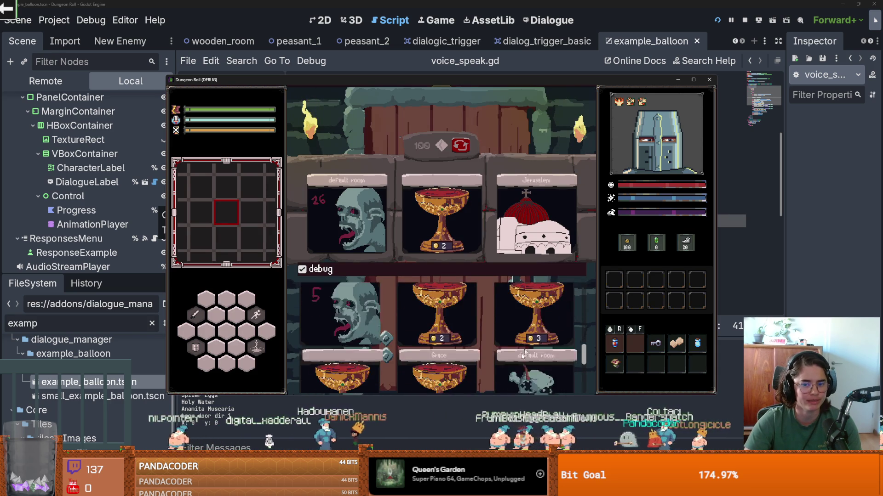
key("Escape")
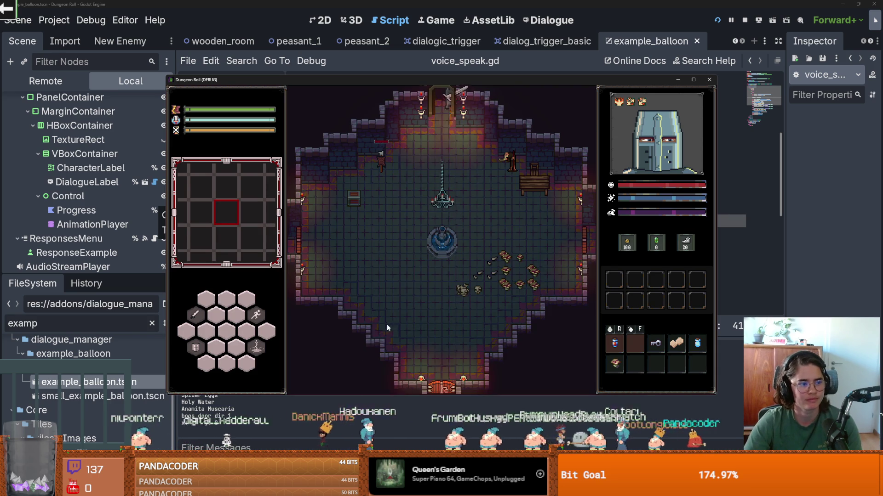
key("w")
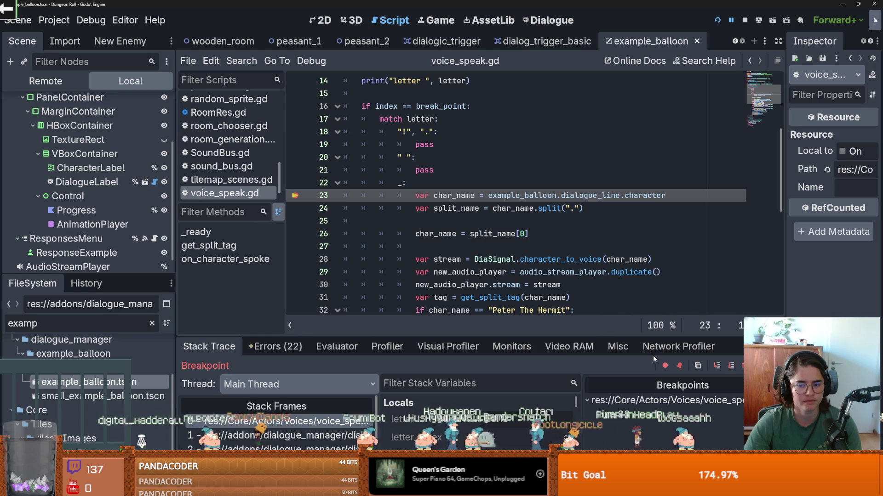
Enlarge the debugger, step to line 26 and expand split_name to see "Peasant Woman" and "girl"
left_click_drag(526, 337, 526, 277)
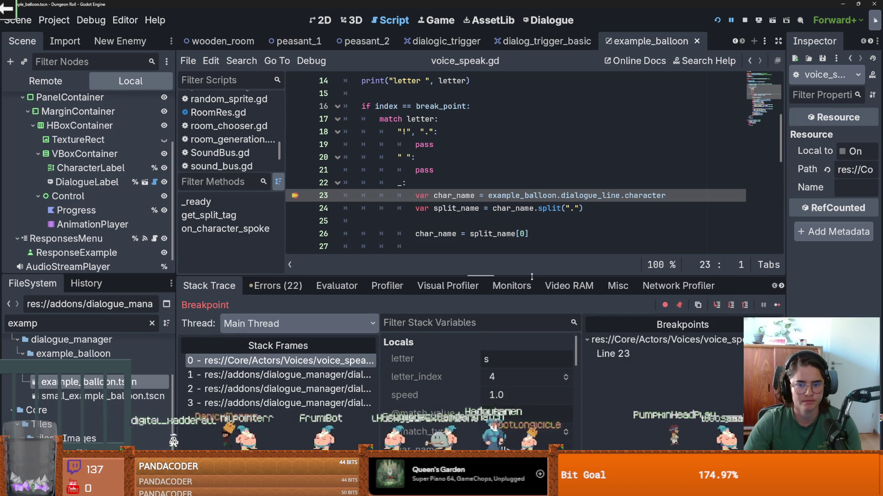
left_click(716, 305)
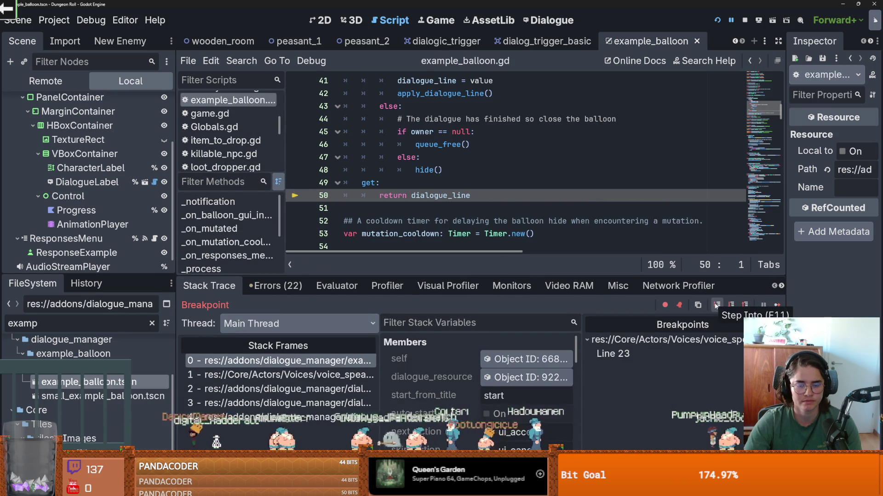
left_click(716, 305)
left_click(716, 305)
scroll(443, 393, "down", 5)
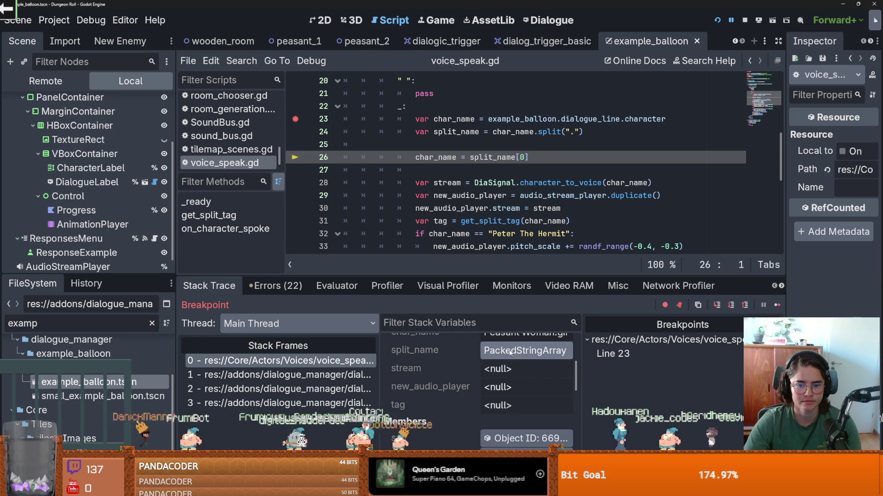
left_click(525, 351)
left_click_drag(505, 389, 555, 389)
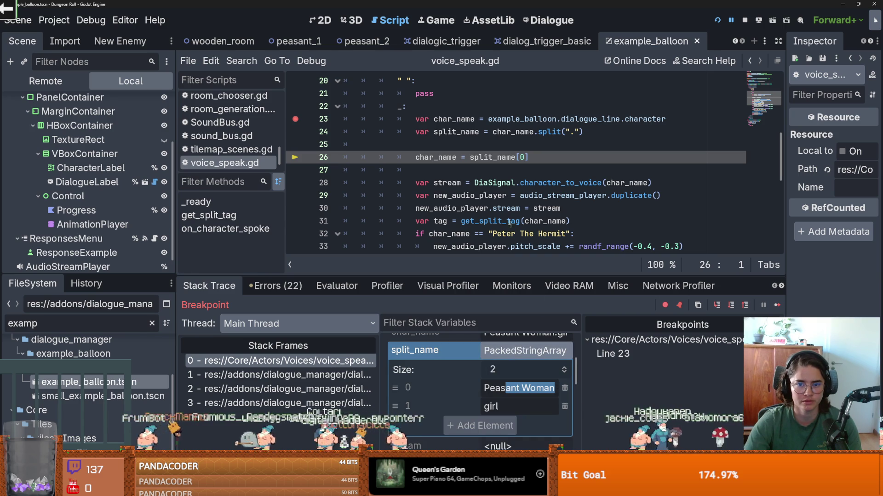
left_click(579, 209)
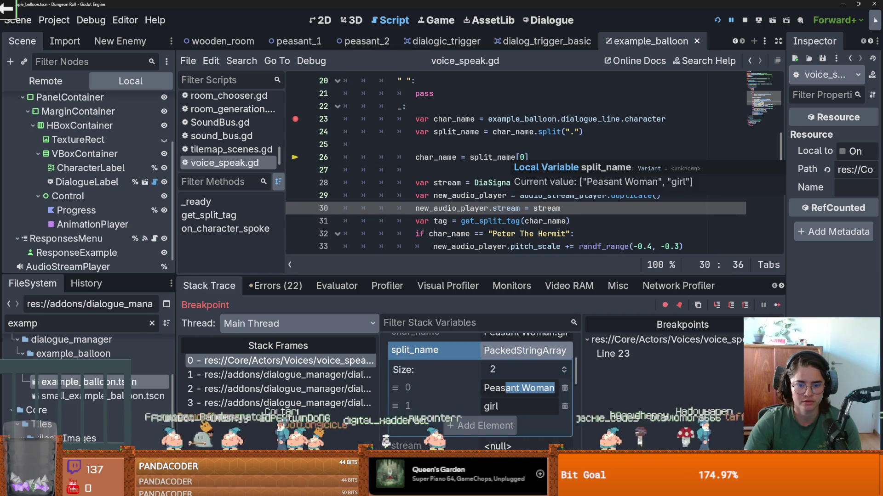
Remove the breakpoint on line 23 of voice_speak.gd
left_click(510, 156)
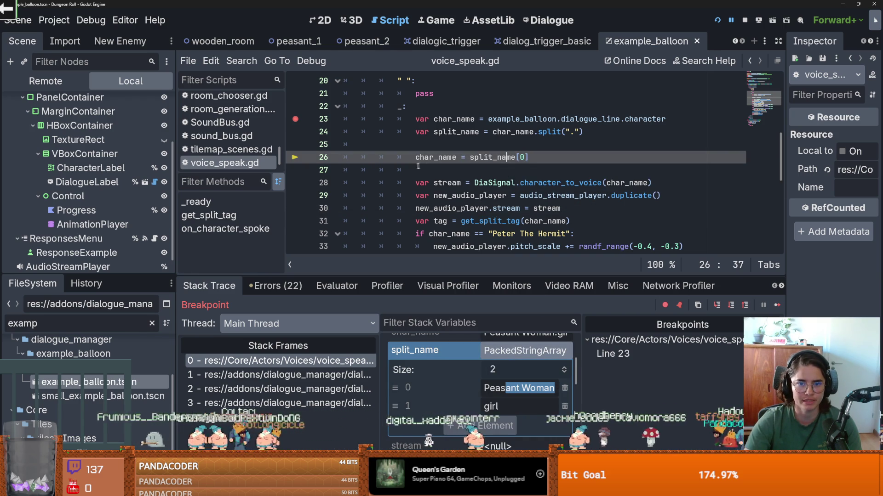
scroll(478, 189, "down", 2)
scroll(479, 188, "down", 2)
scroll(479, 189, "up", 3)
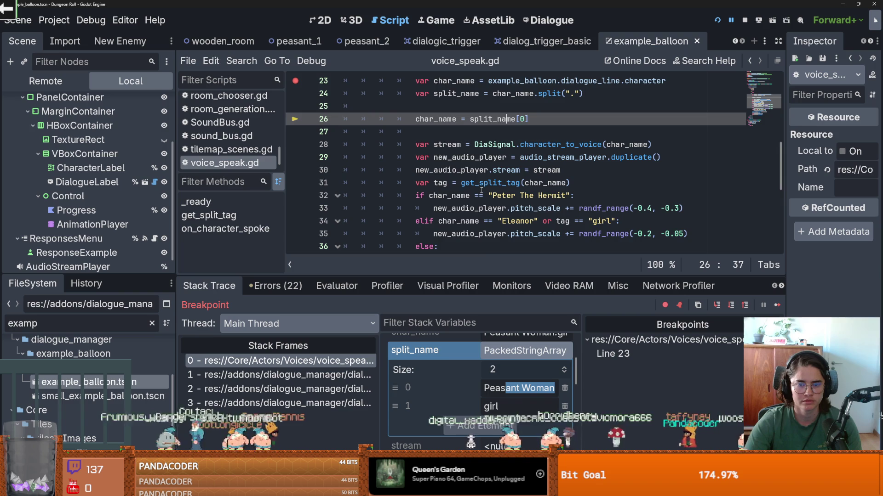
scroll(448, 192, "down", 5)
scroll(449, 192, "up", 5)
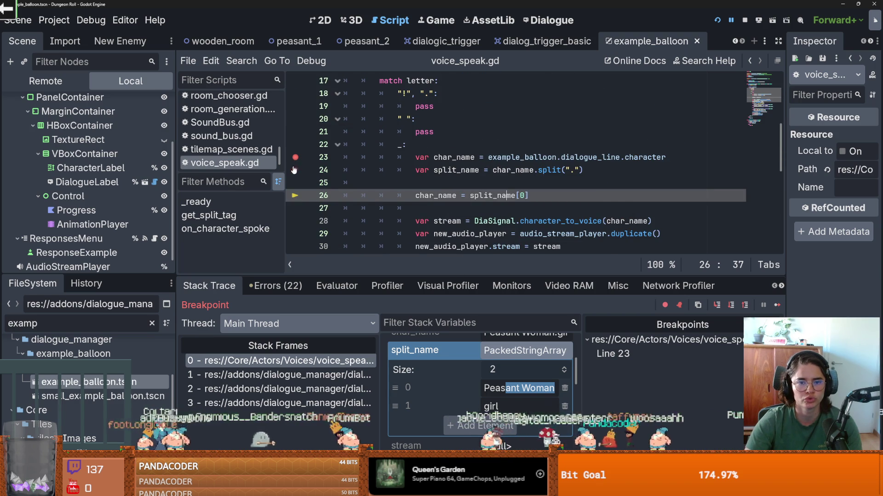
scroll(447, 158, "up", 3)
scroll(448, 186, "down", 2)
scroll(447, 185, "down", 1)
left_click(468, 179)
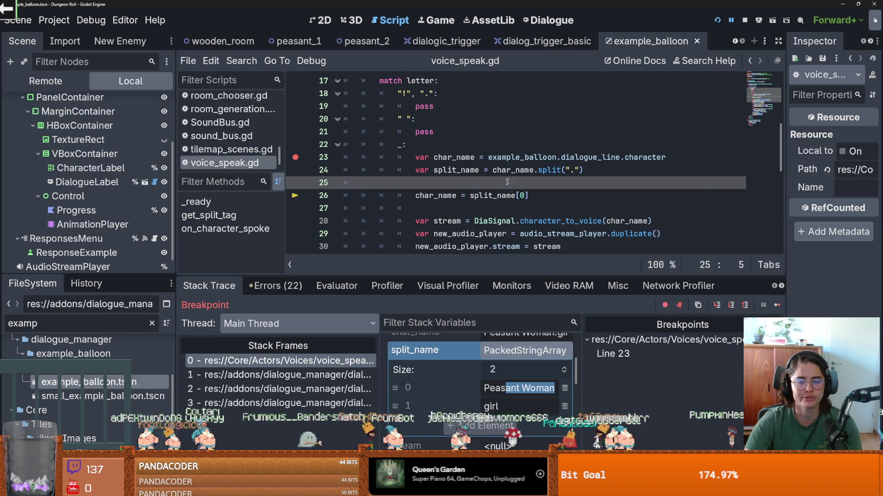
left_click(294, 157)
Select on_character_spoke to highlight its uses in the script
scroll(513, 195, "down", 1)
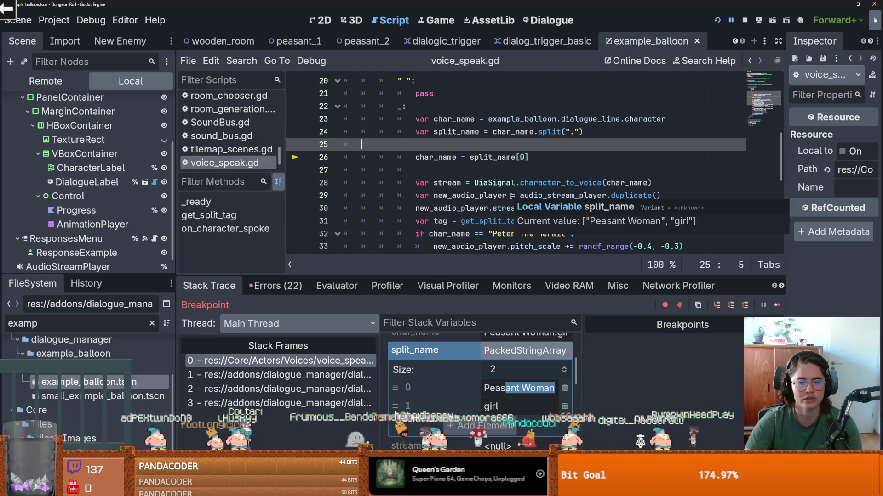
left_click_drag(528, 157, 415, 157)
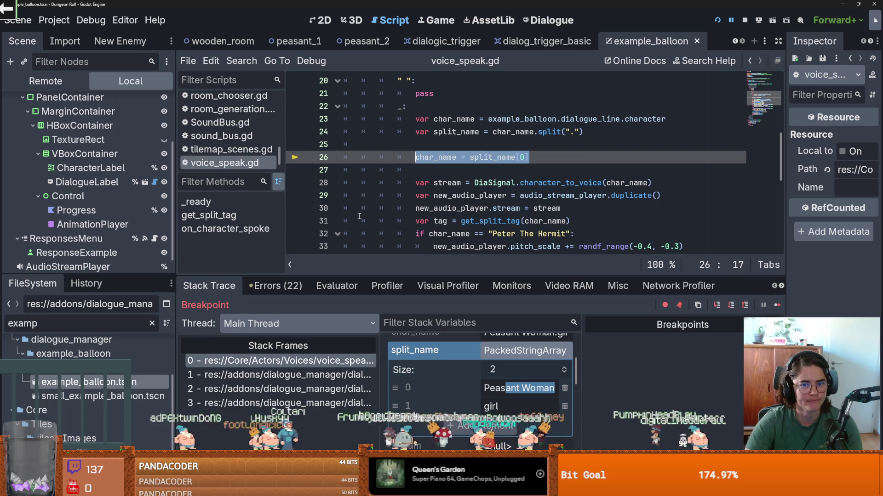
scroll(419, 179, "up", 5)
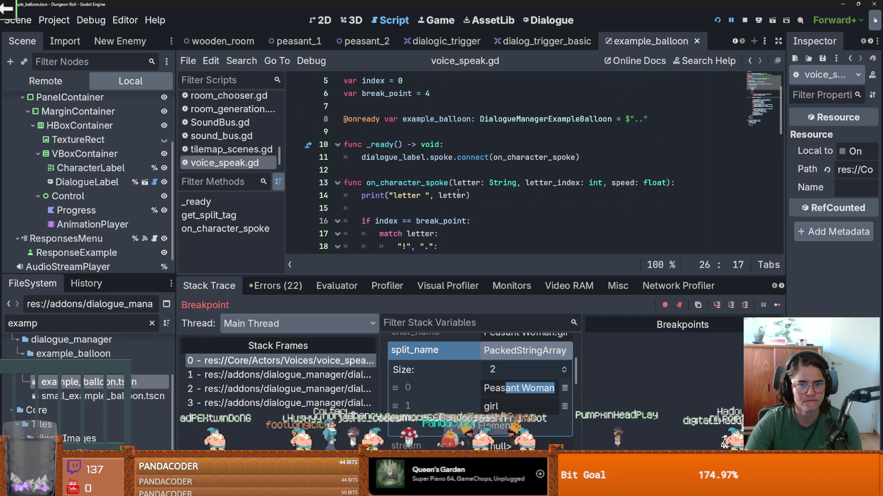
double_click(418, 182)
scroll(419, 182, "down", 4)
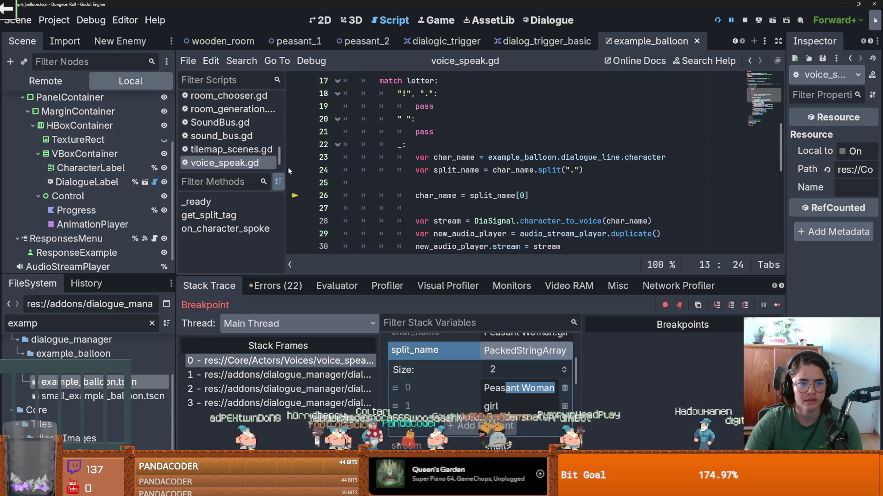
Open ExampleBalloon's script and drag the bottom panel divider down to enlarge the editor
scroll(114, 182, "up", 5)
left_click(154, 103)
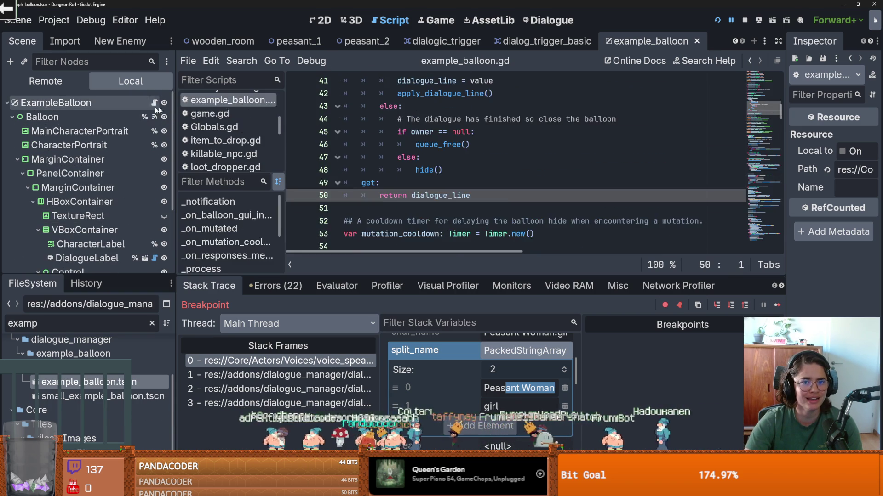
scroll(482, 184, "up", 6)
scroll(422, 160, "down", 5)
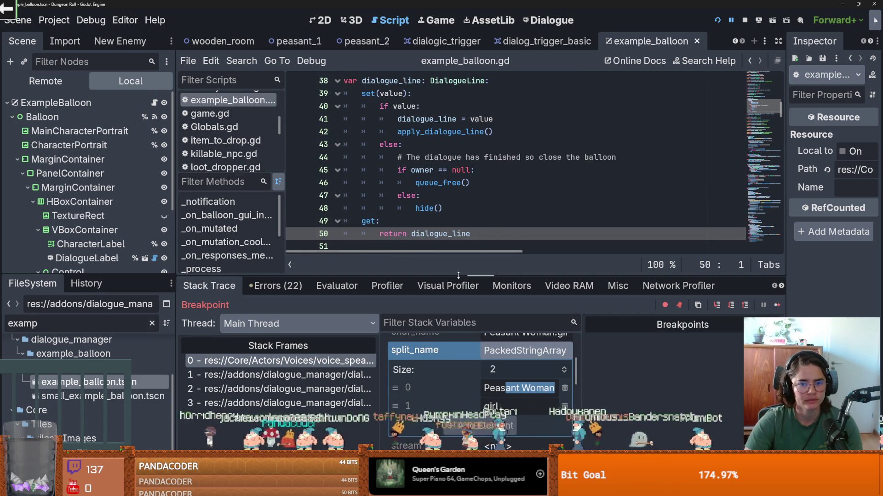
left_click_drag(458, 275, 460, 349)
scroll(476, 294, "down", 12)
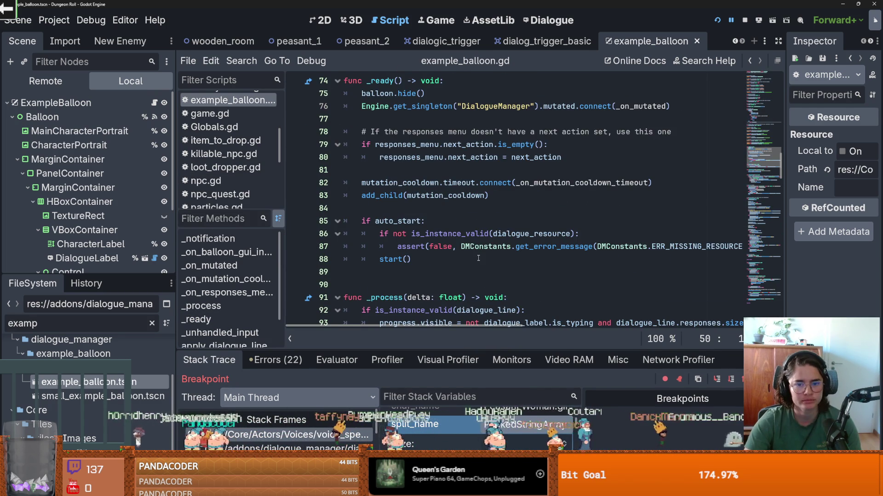
scroll(480, 258, "down", 6)
scroll(116, 172, "down", 4)
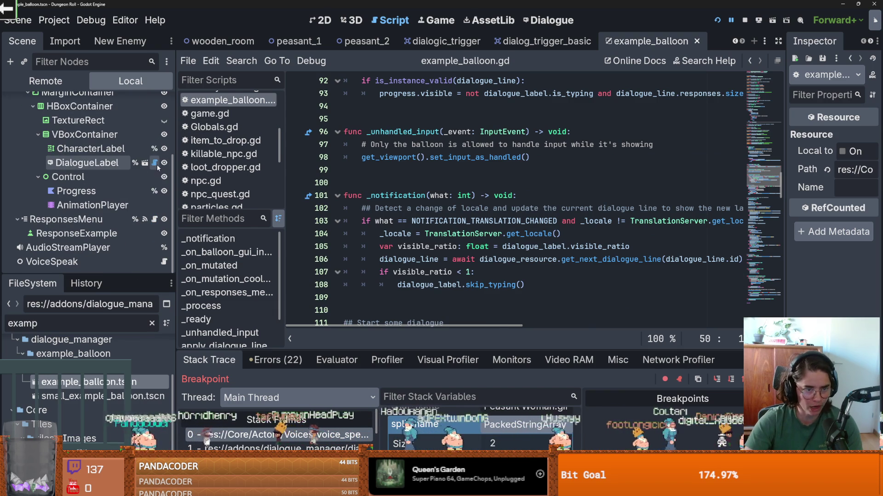
Open dialogue_label.gd from the DialogueLabel node and scroll through it
left_click(155, 164)
scroll(527, 212, "down", 17)
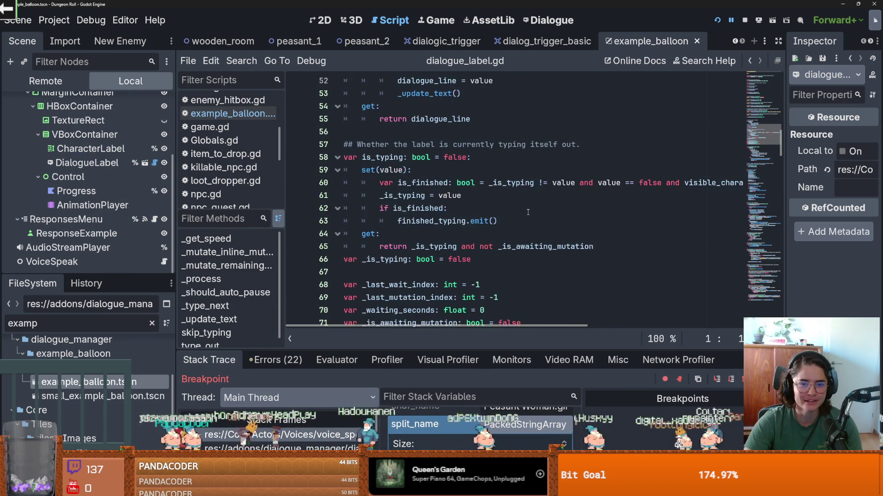
scroll(528, 212, "up", 3)
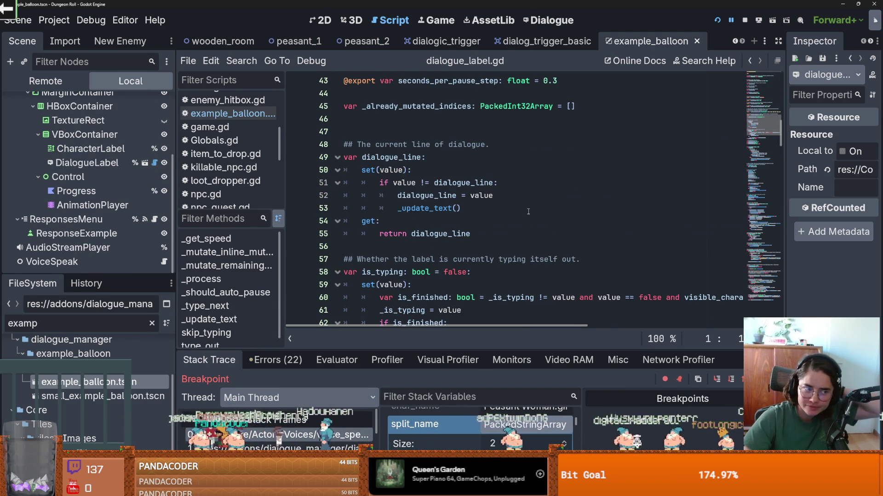
scroll(467, 243, "down", 15)
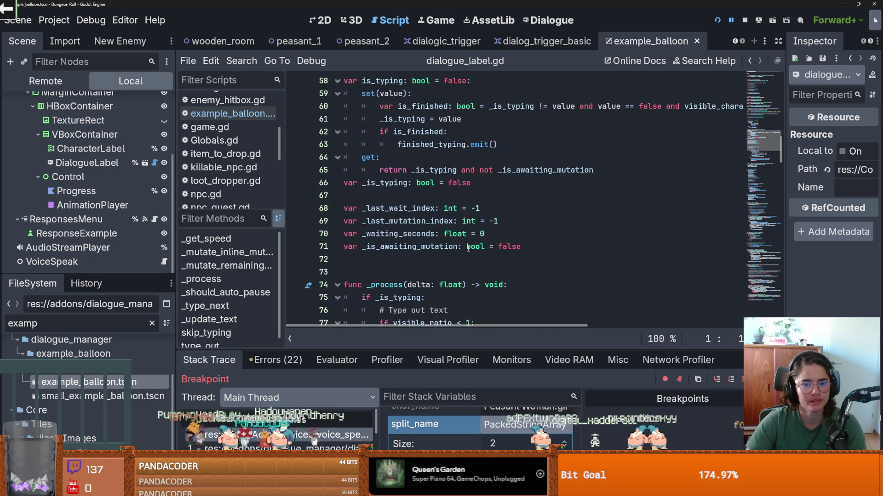
scroll(468, 248, "down", 19)
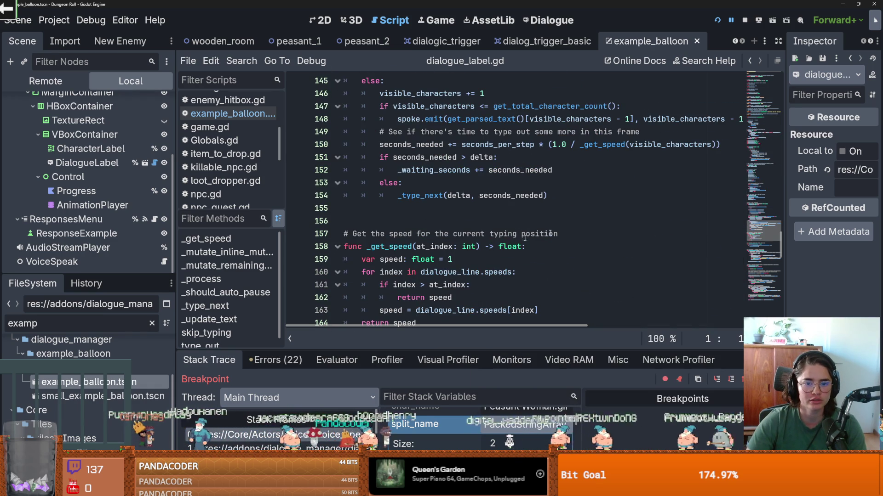
Select the CharacterLabel in the balloon's 2D layout
left_click(321, 20)
left_click(243, 230)
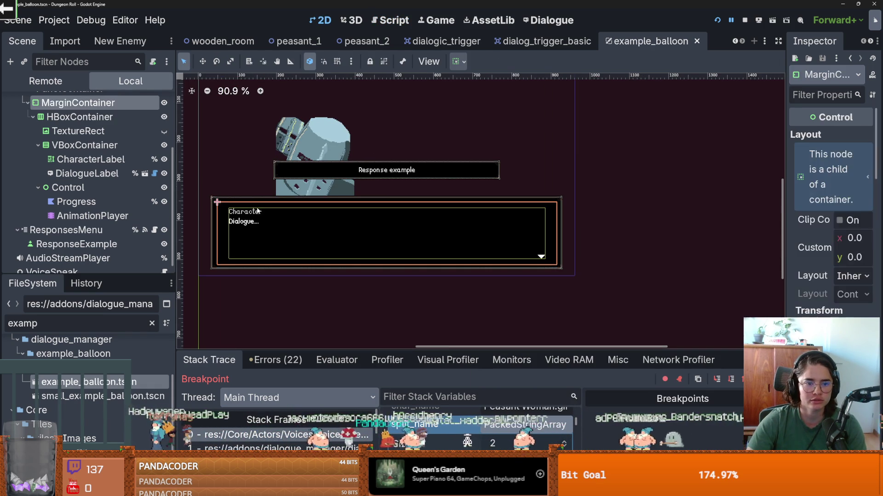
left_click(252, 213)
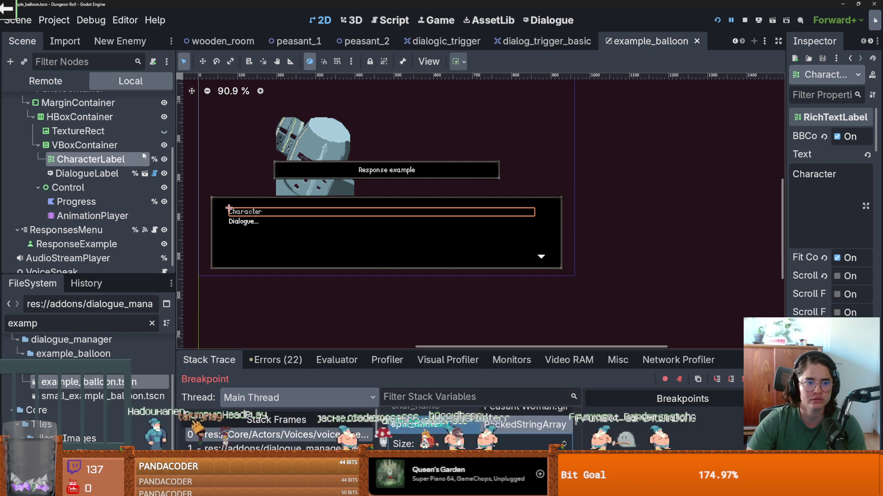
scroll(137, 139, "up", 3)
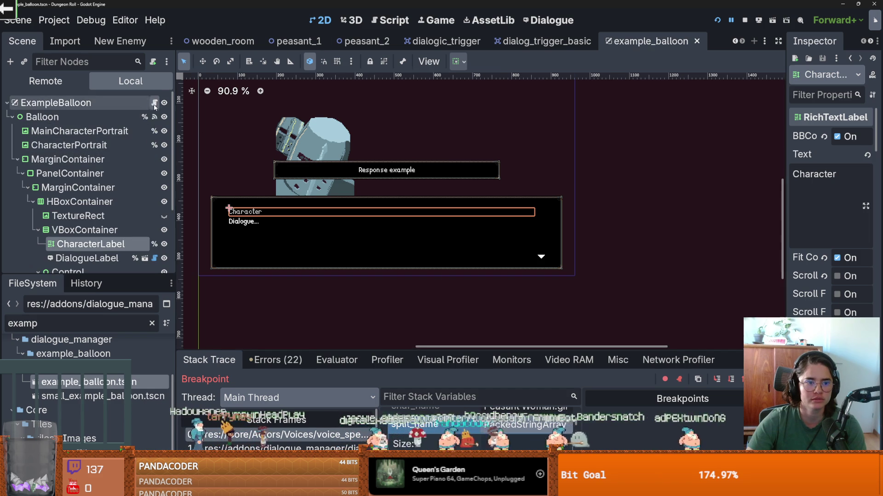
Reopen example_balloon.gd, drag in a CharacterLabel reference, then cut it back out
left_click(154, 104)
mouse_move(780, 193)
left_mouse_down()
mouse_move(780, 87)
mouse_move(780, 107)
left_mouse_up()
left_click_drag(91, 244, 349, 196)
key("ctrl+x")
Search the project for %CharacterLabel and jump to its line 59 definition
left_click(242, 61)
left_click(276, 139)
left_click(444, 302)
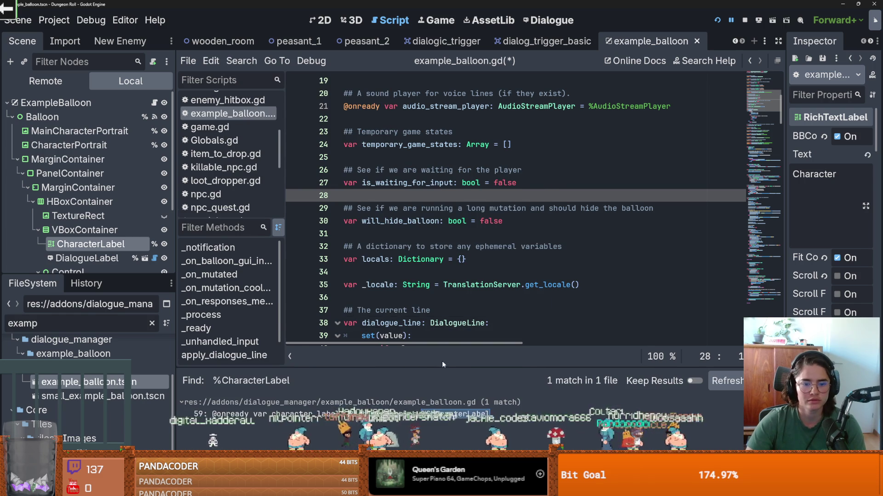
left_click(257, 414)
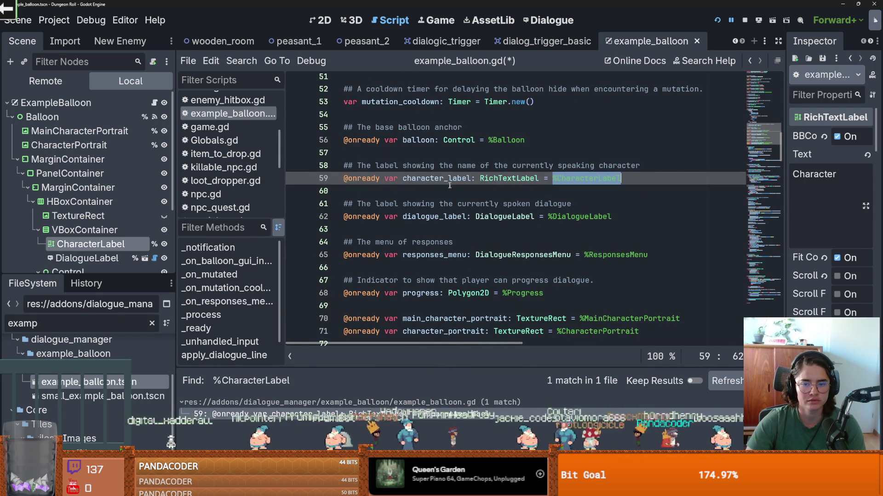
left_click(453, 188)
left_click(242, 60)
left_click(464, 241)
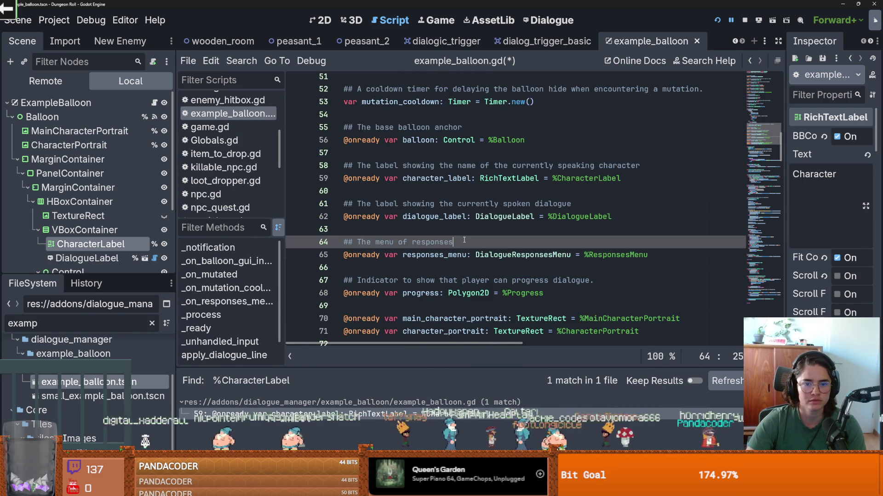
Change line 133 to use dialogue_line.character.split(".")[0], then save and run with F5
key("ctrl+f")
key("Return")
left_click(433, 196)
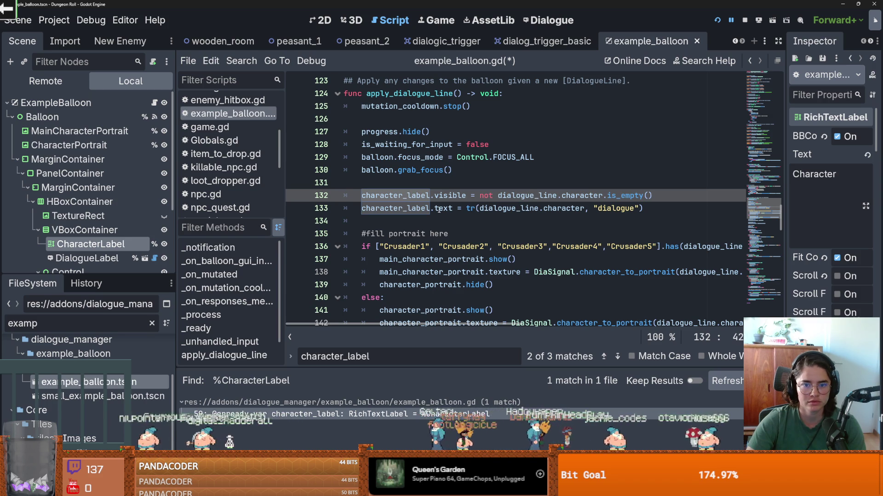
double_click(563, 209)
left_click(585, 209)
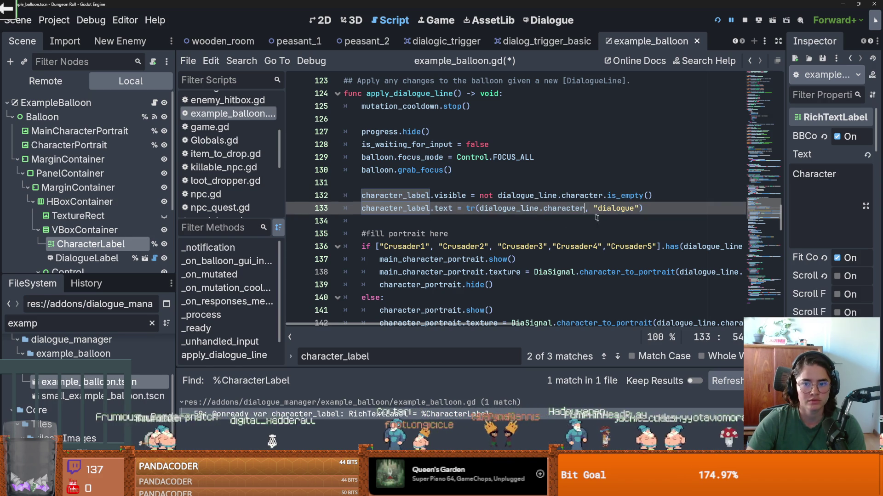
type(".")
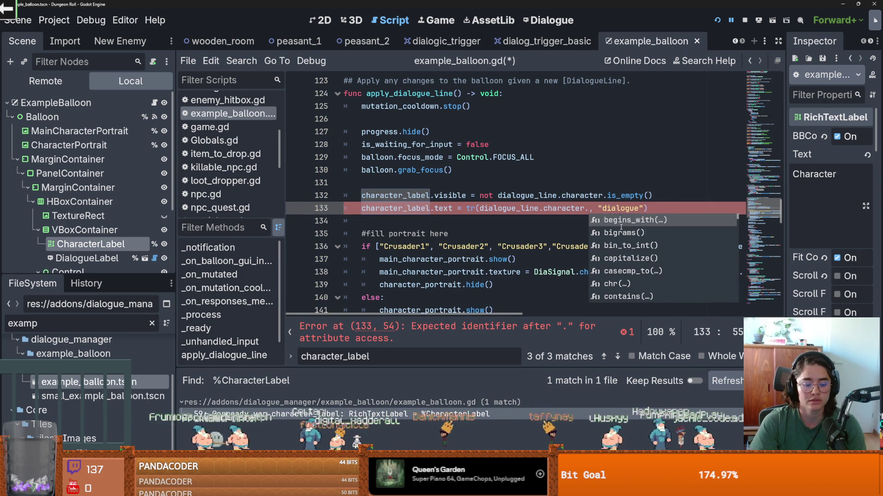
type("split(")
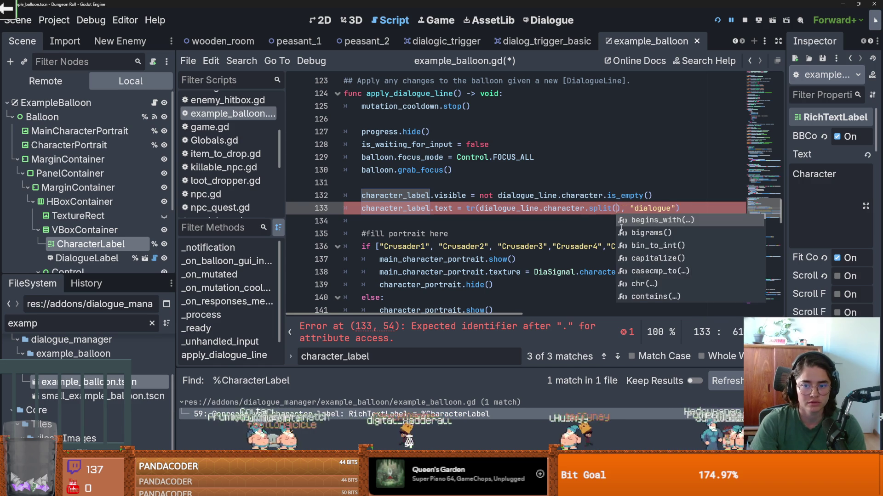
key("Return")
type("\".\")[0")
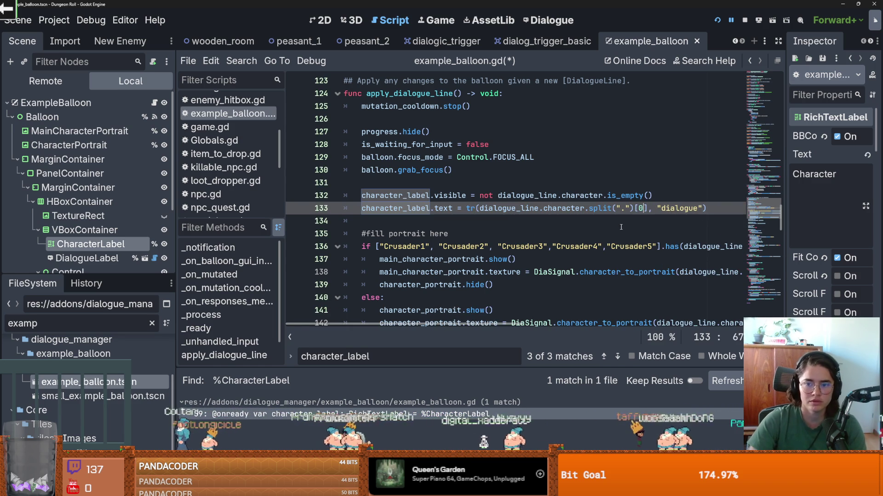
key("F5")
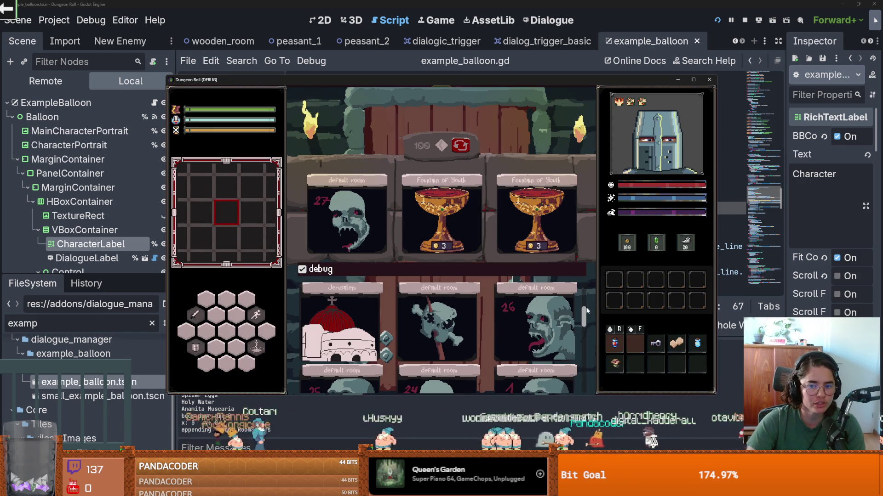
Enter a room, talk to the Peasant Woman, advance a line, then close the game
left_click(385, 334)
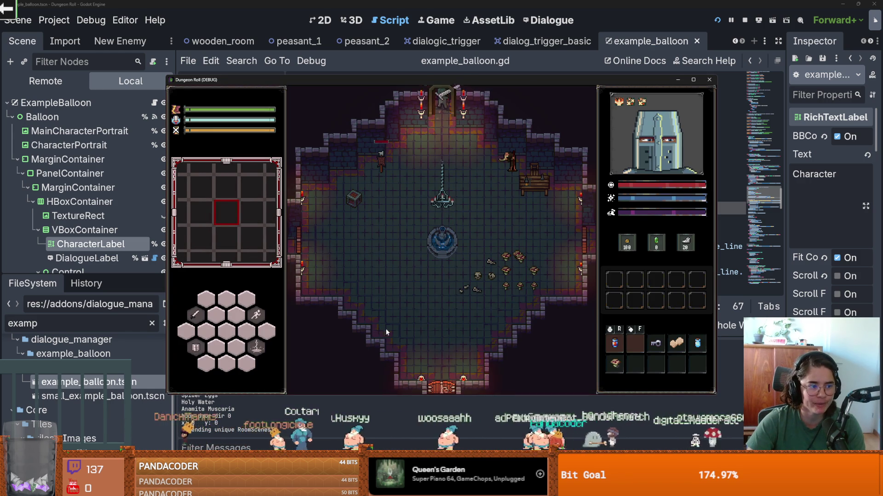
key("w")
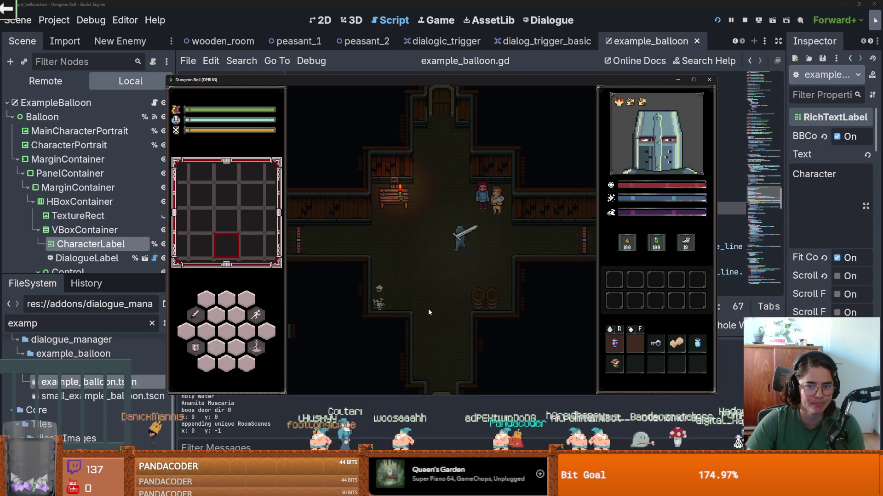
key("e")
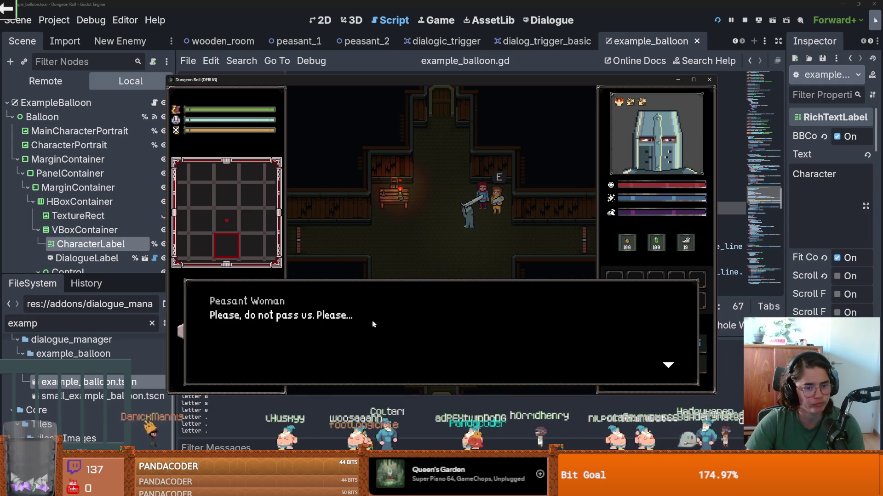
left_click(374, 320)
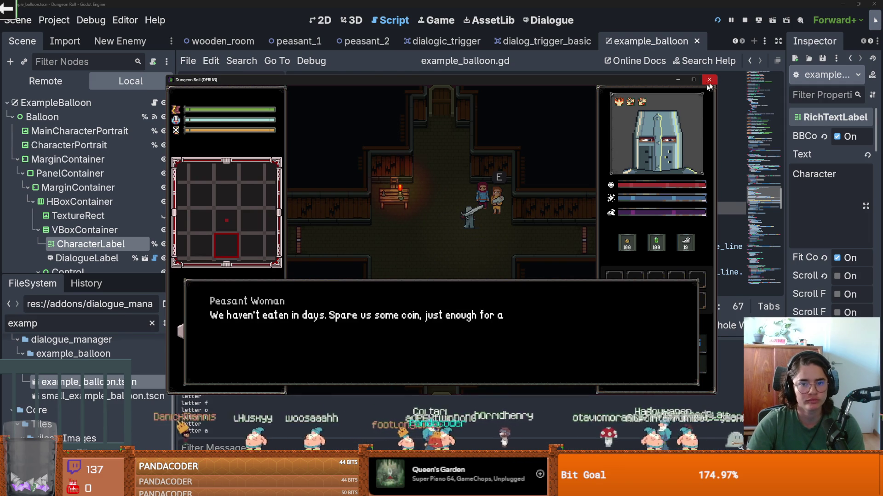
left_click(709, 80)
scroll(164, 265, "down", 3)
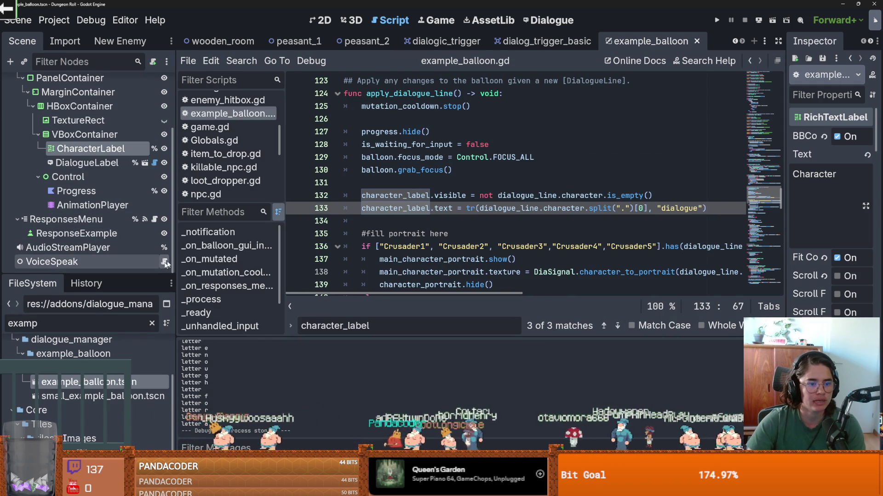
Open voice_speak.gd from the VoiceSpeak node and review the split_name code
left_click(164, 262)
scroll(565, 191, "up", 5)
left_click(578, 185)
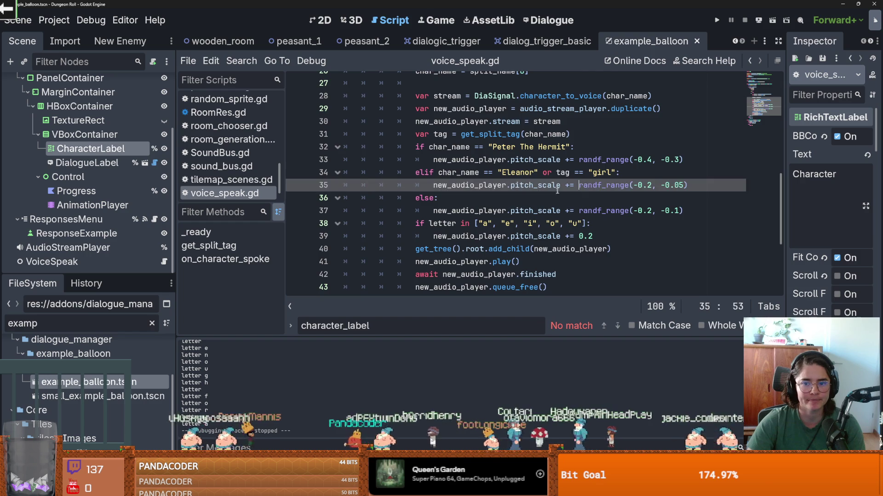
scroll(565, 191, "up", 2)
left_click(448, 150)
double_click(456, 121)
scroll(471, 173, "down", 1)
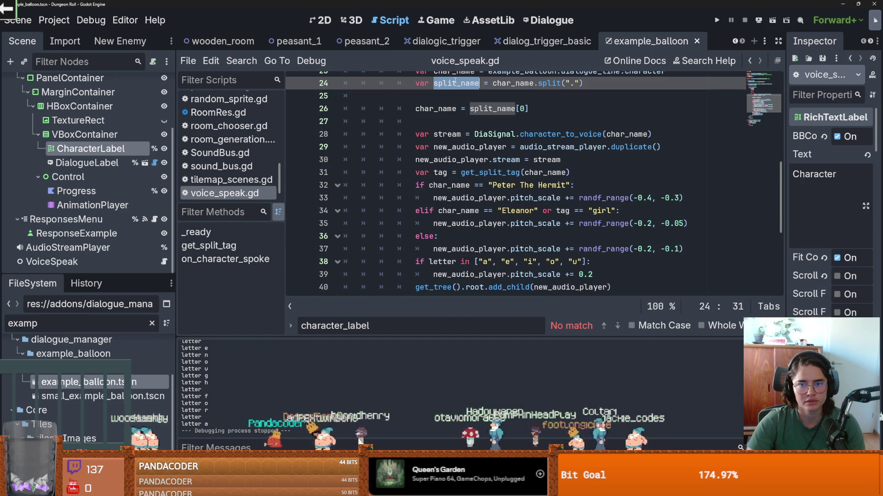
scroll(528, 157, "down", 3)
scroll(560, 176, "up", 2)
scroll(561, 177, "up", 2)
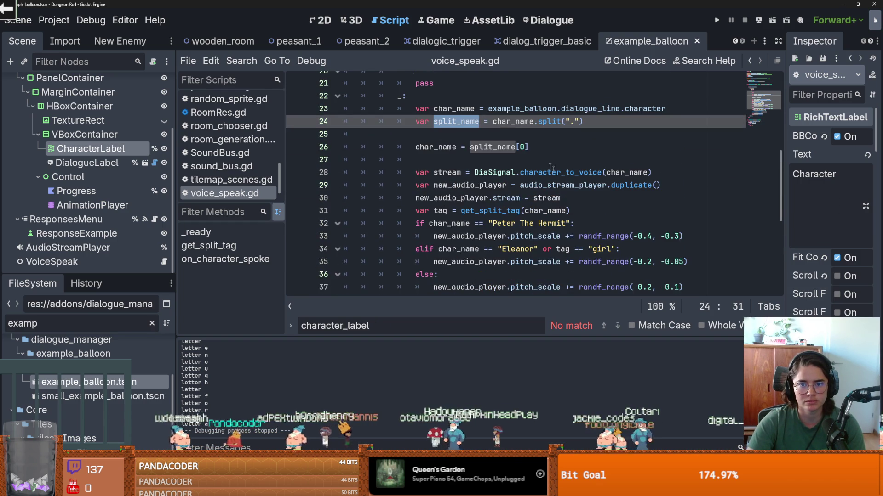
Edit the line 25 tag declaration, check line 34's Eleanor-or-girl test, then switch to the Dialogue editor
left_click(488, 135)
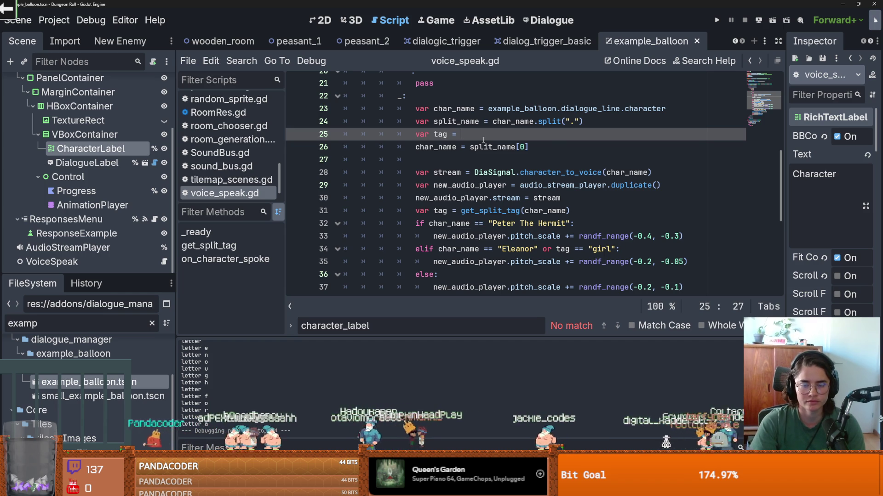
key("BackSpace")
key("BackSpace")
key("BackSpace")
type("r")
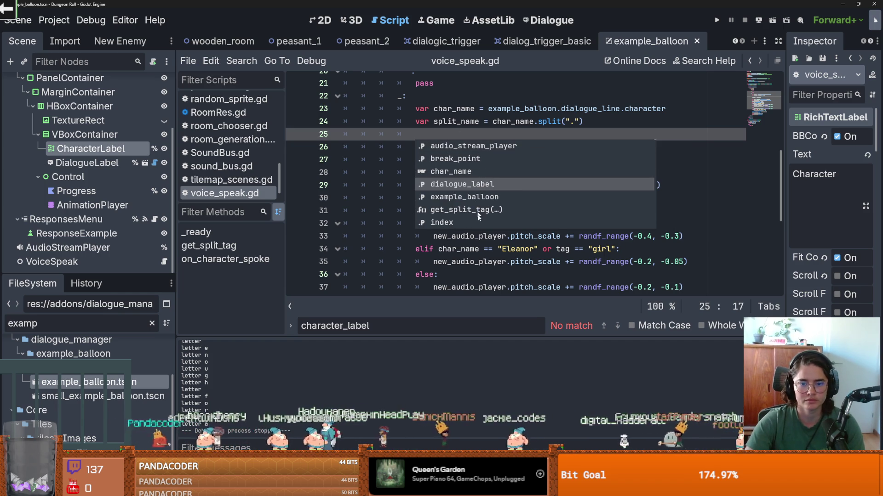
left_click(556, 249)
scroll(537, 216, "down", 2)
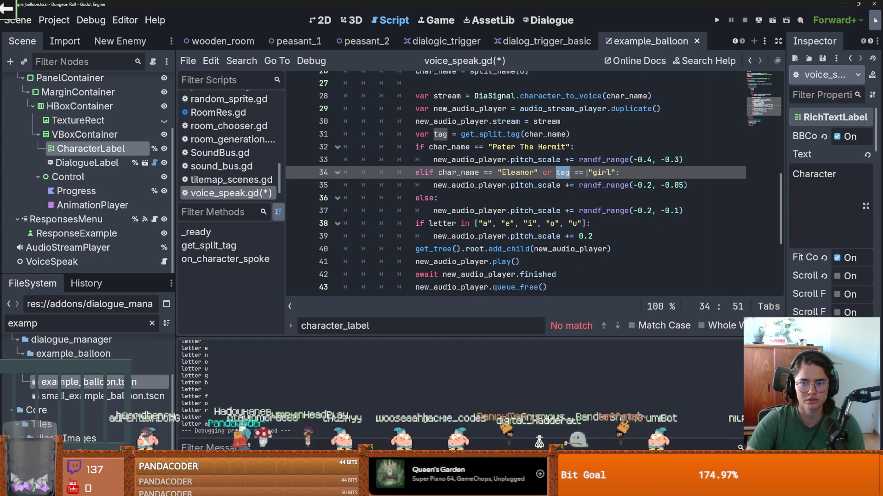
scroll(499, 171, "up", 1)
scroll(496, 172, "down", 2)
scroll(492, 175, "up", 1)
scroll(483, 180, "down", 1)
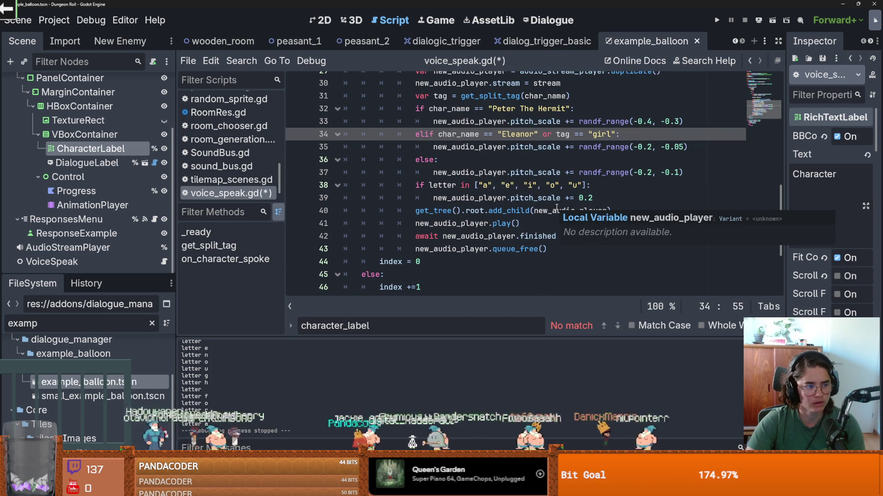
scroll(556, 208, "up", 1)
left_click(546, 20)
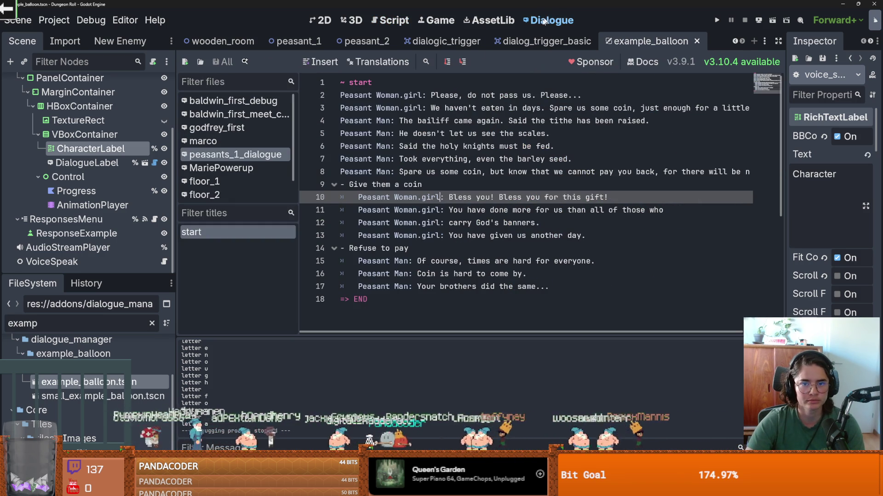
Review the Peasant Woman's lines in peasants_1_dialogue and save the project
left_click(429, 107)
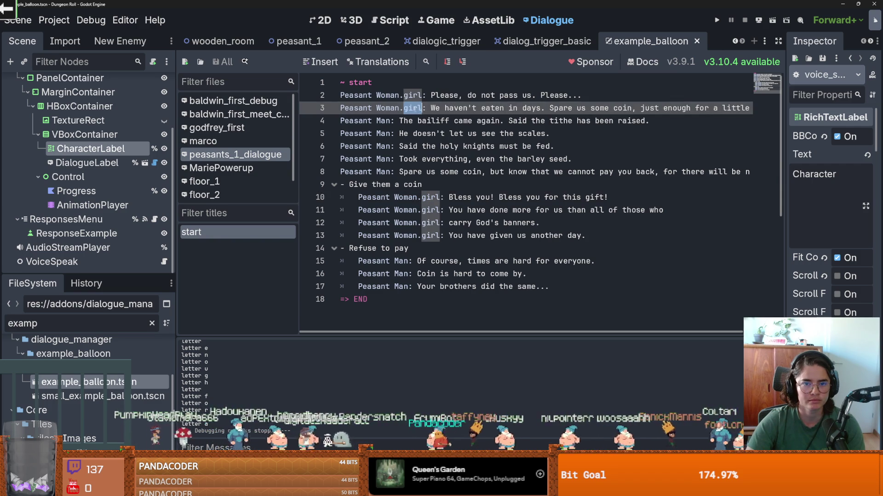
left_click(491, 134)
key("ctrl+s")
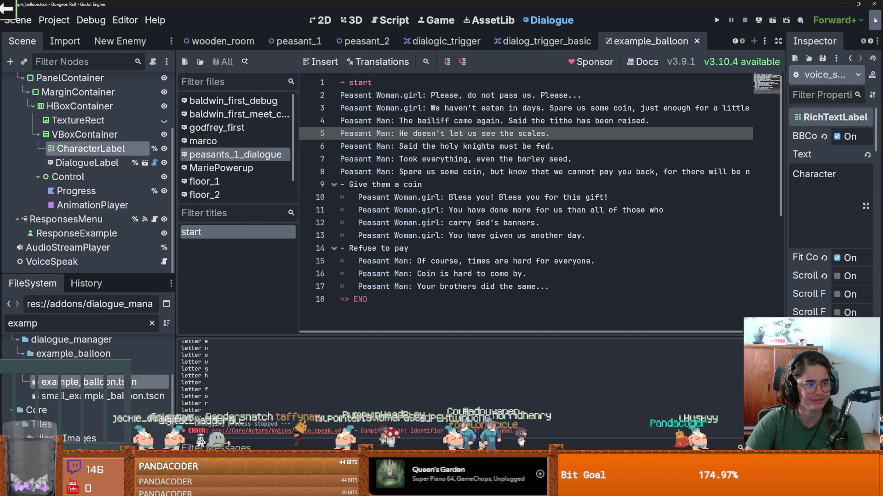
left_click(342, 240)
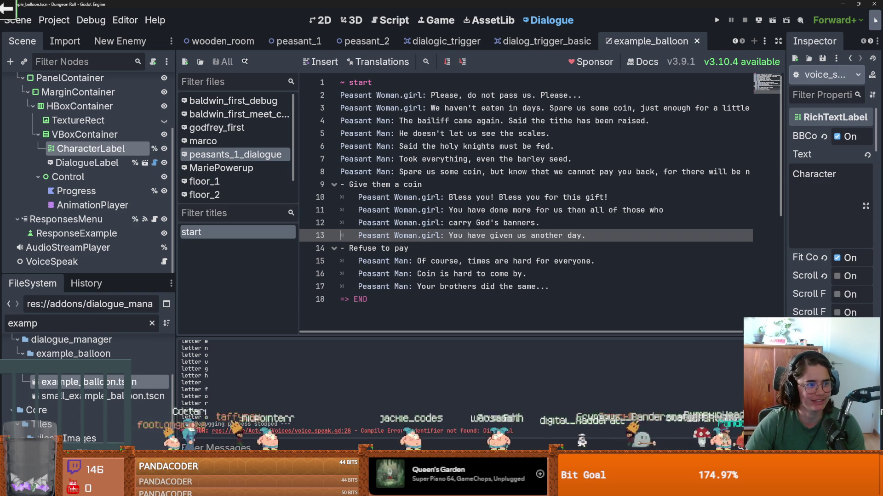
left_click(438, 206)
key("ctrl+s")
Save again and switch back to voice_speak.gd through VoiceSpeak's script icon
scroll(452, 207, "down", 1)
key("ctrl+s")
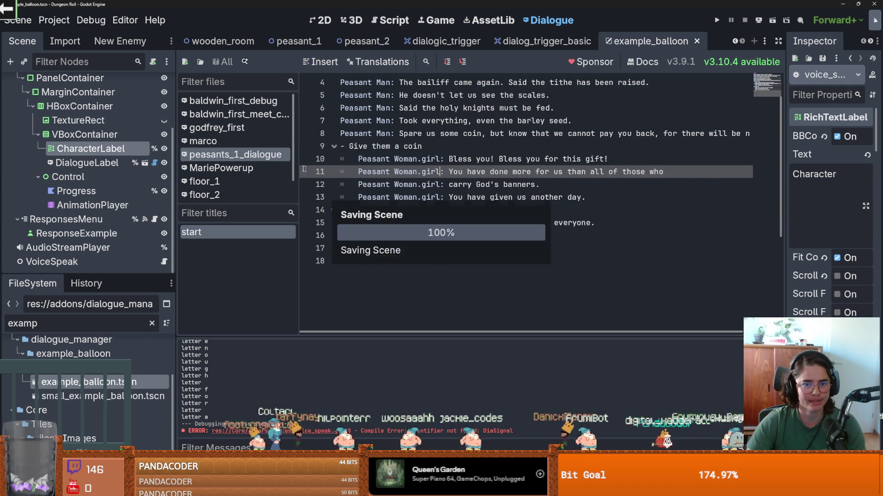
scroll(452, 207, "up", 1)
left_click(416, 223)
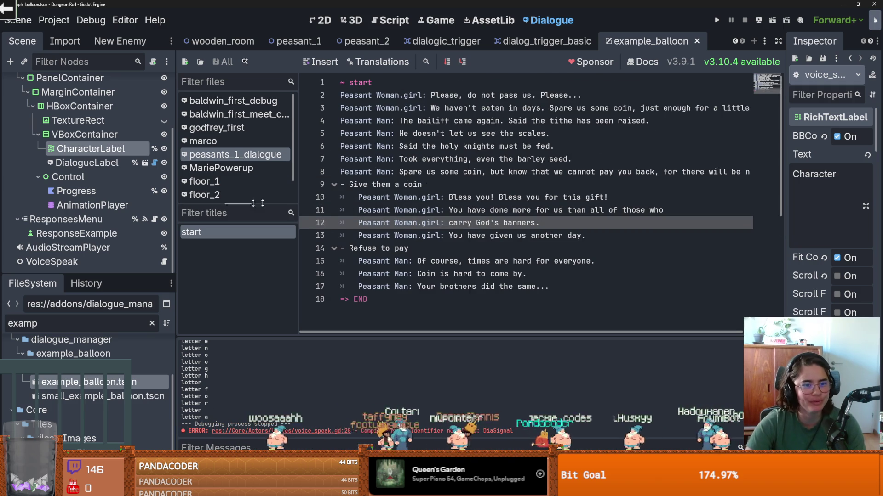
left_click(164, 261)
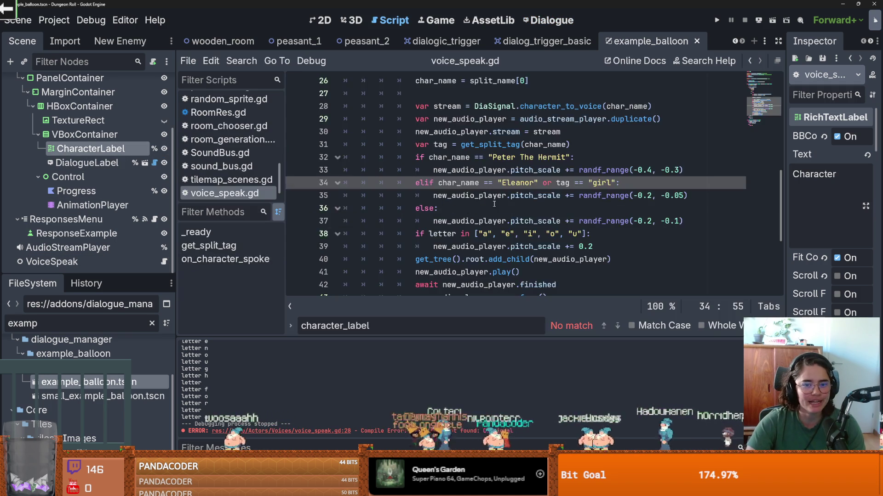
Run the project, pick a room card, and talk to the Peasant Woman to hit line 31
scroll(465, 205, "up", 2)
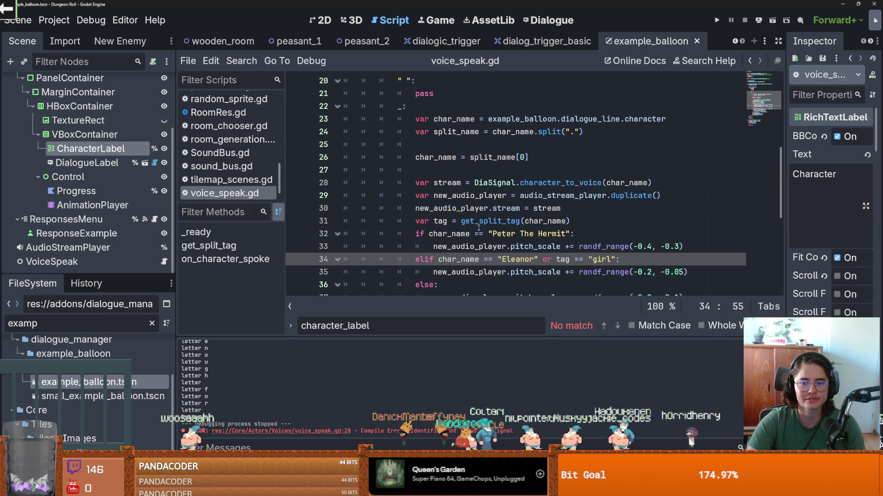
scroll(479, 228, "down", 1)
left_click(474, 196)
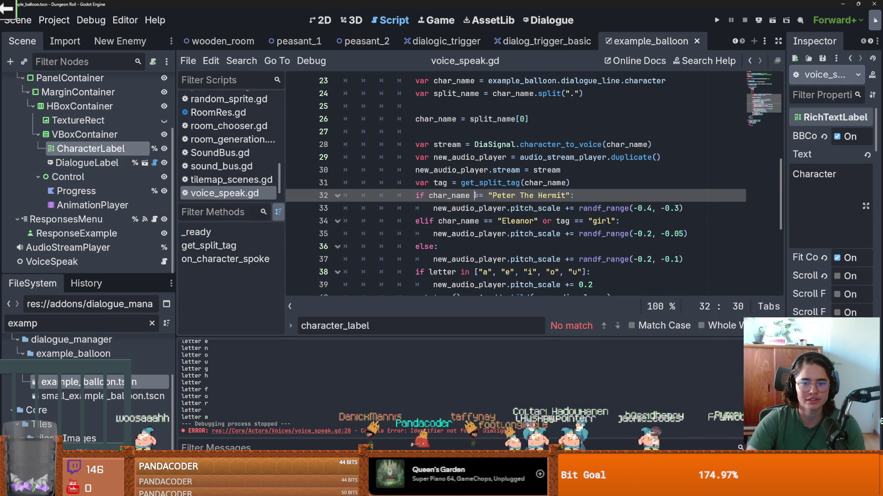
left_click(717, 20)
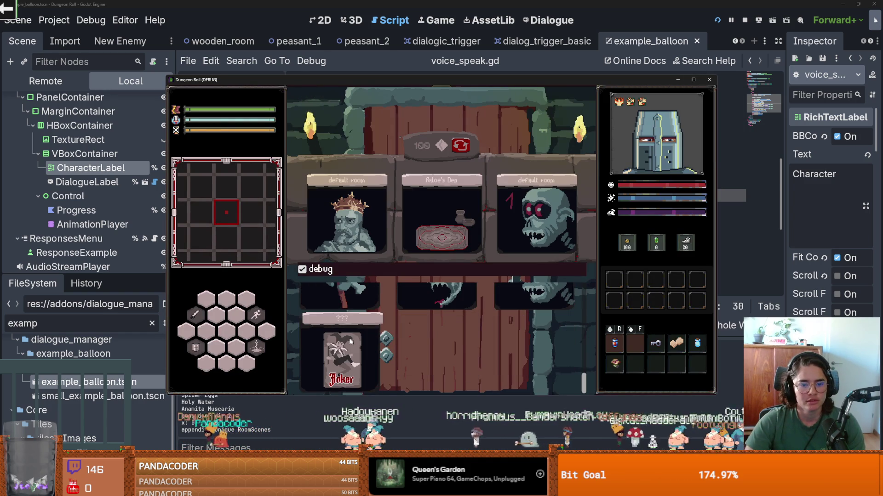
left_click(432, 312)
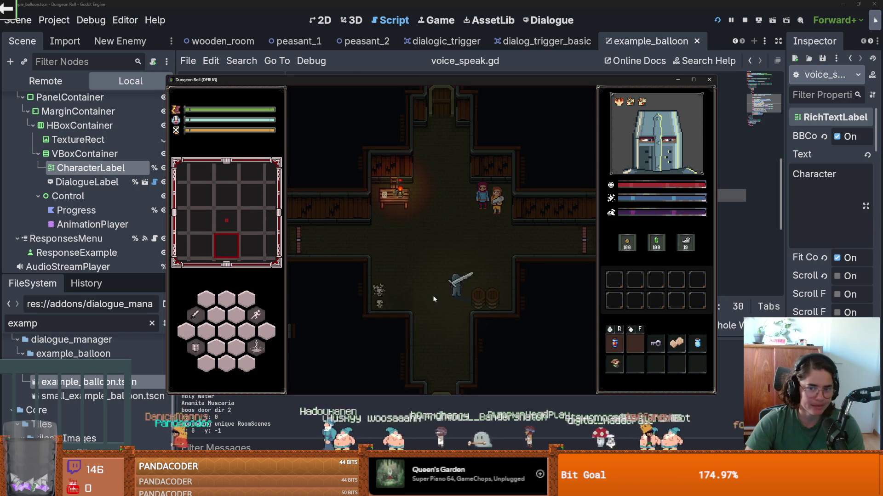
key("e")
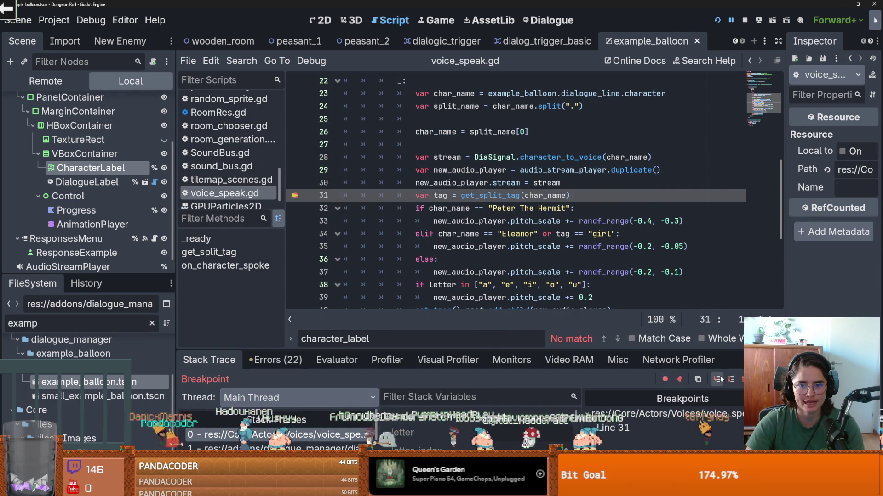
scroll(533, 248, "down", 5)
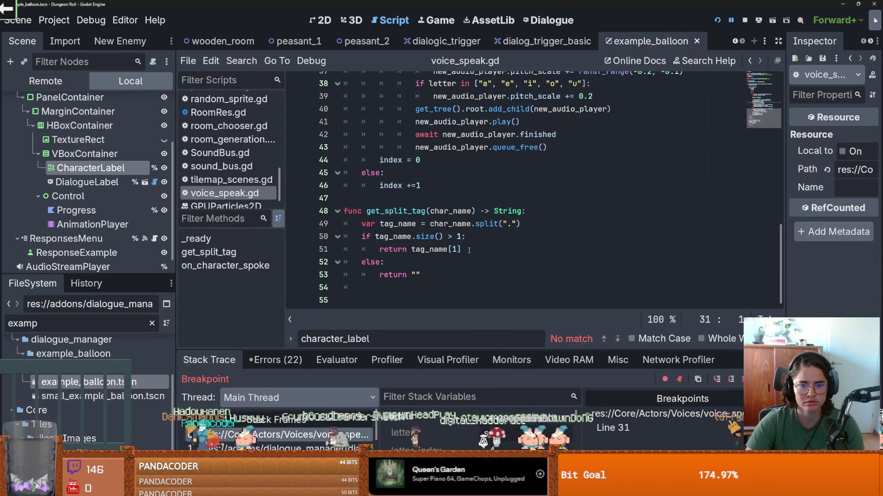
left_click(716, 379)
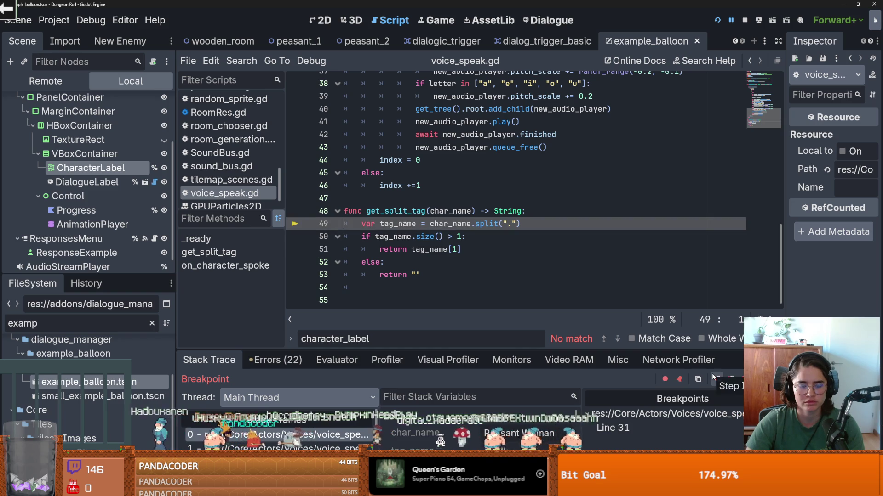
left_click(717, 379)
left_click(509, 426)
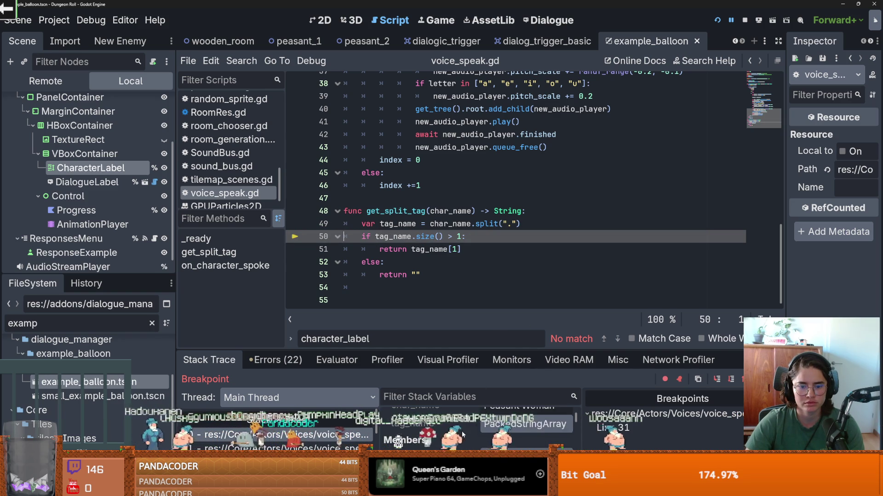
scroll(520, 426, "up", 1)
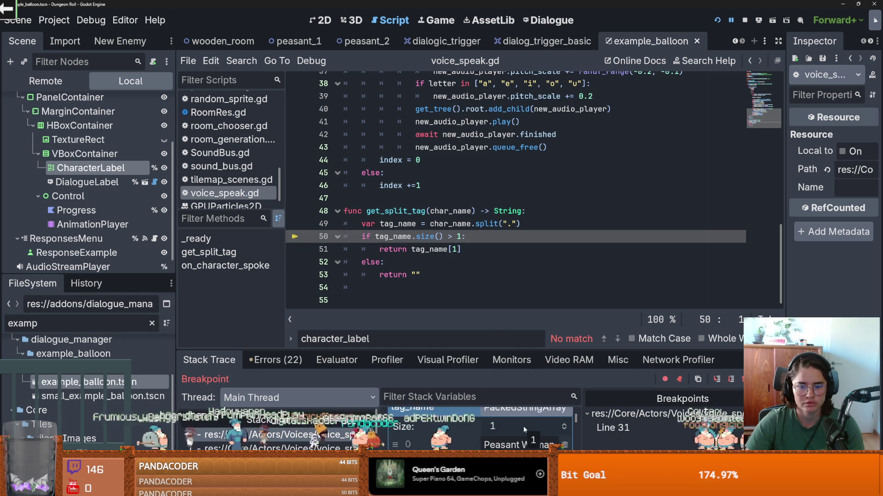
scroll(523, 428, "down", 1)
left_click_drag(528, 350, 528, 303)
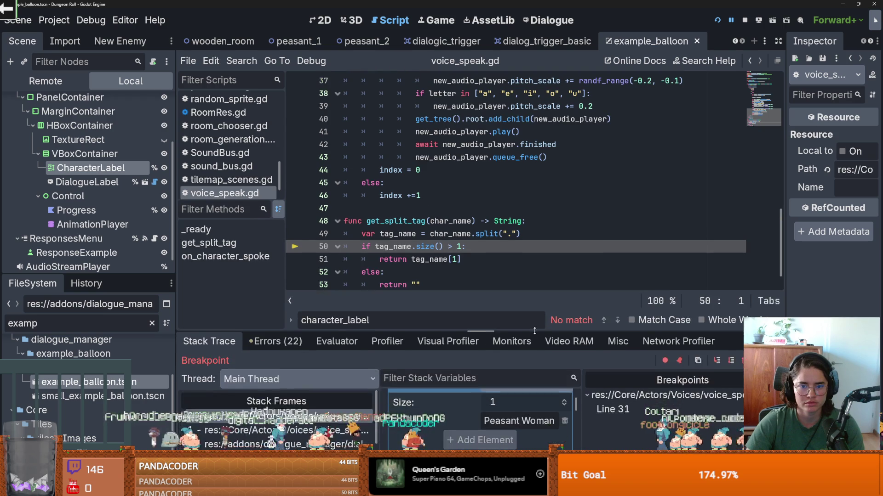
scroll(465, 382, "up", 2)
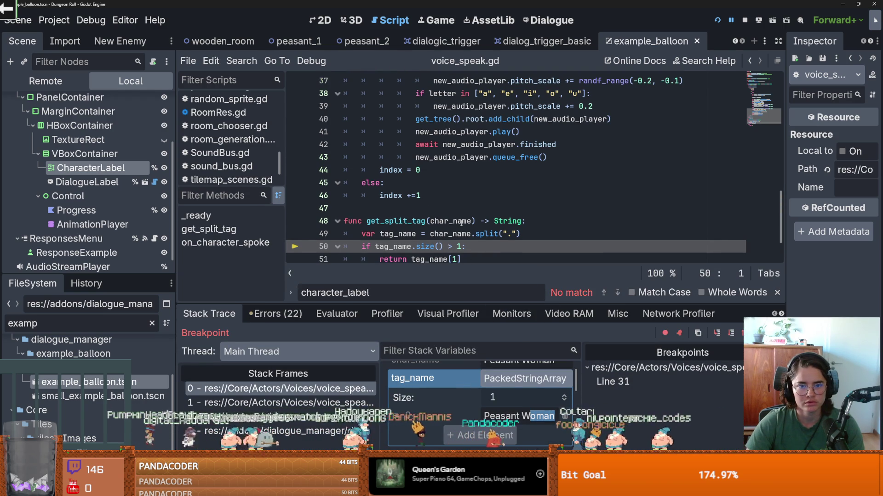
scroll(469, 227, "up", 4)
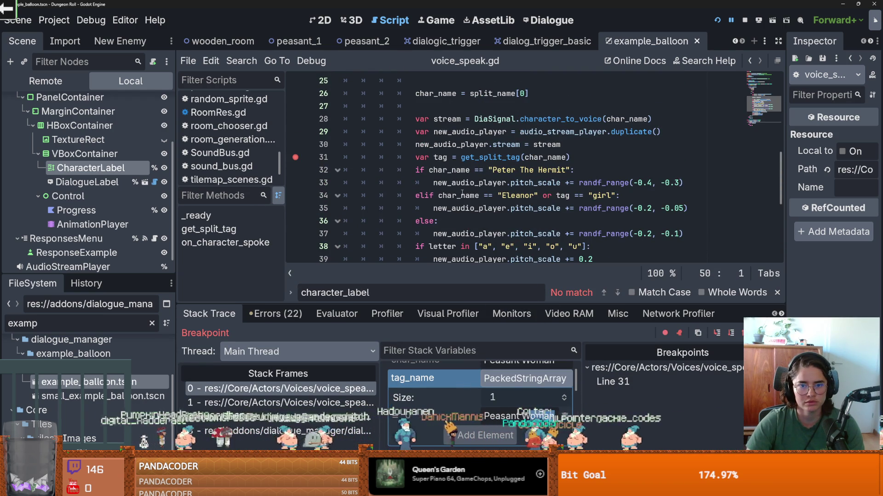
double_click(466, 171)
scroll(465, 175, "up", 1)
left_click(492, 131)
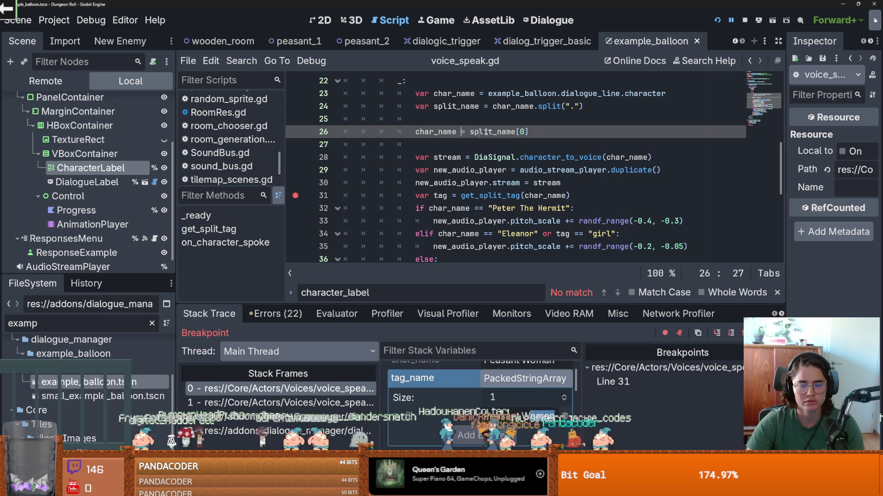
Delete the char_name = split_name reassignment line from voice_speak.gd
left_click(534, 131)
key("BackSpace")
key("BackSpace")
key("BackSpace")
scroll(505, 139, "up", 1)
left_click(505, 139)
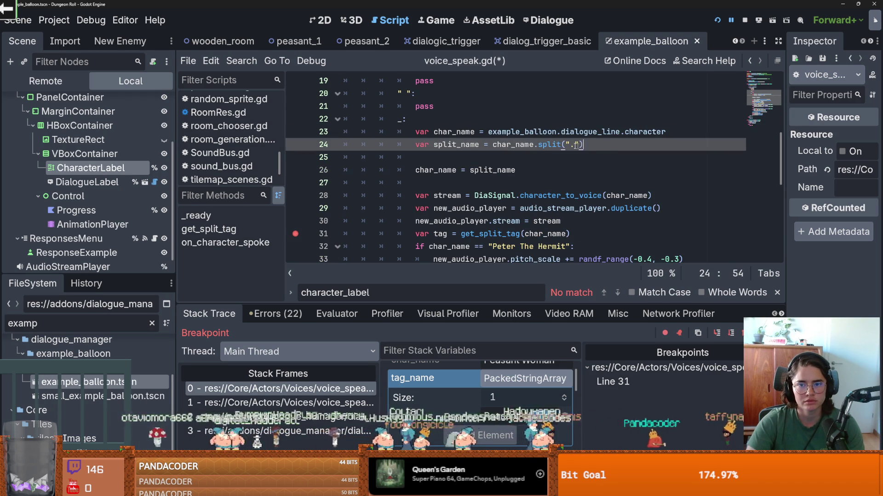
key("End")
key("shift+Home")
key("shift+Home")
left_click(472, 179)
key("shift+Up")
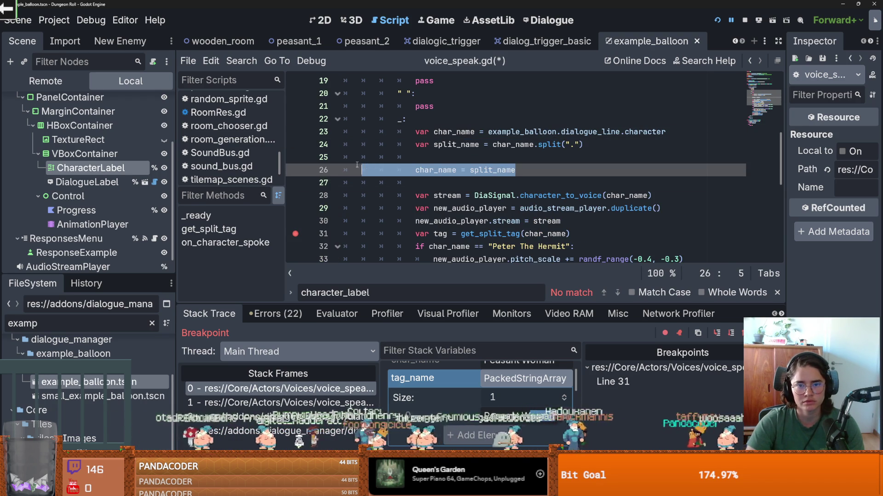
left_click(501, 171)
left_click_drag(516, 170, 361, 170)
scroll(417, 182, "down", 1)
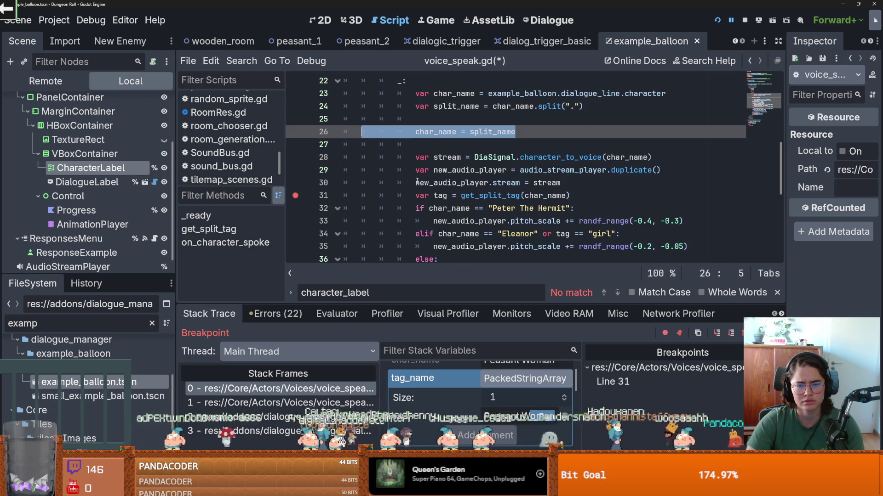
key("BackSpace")
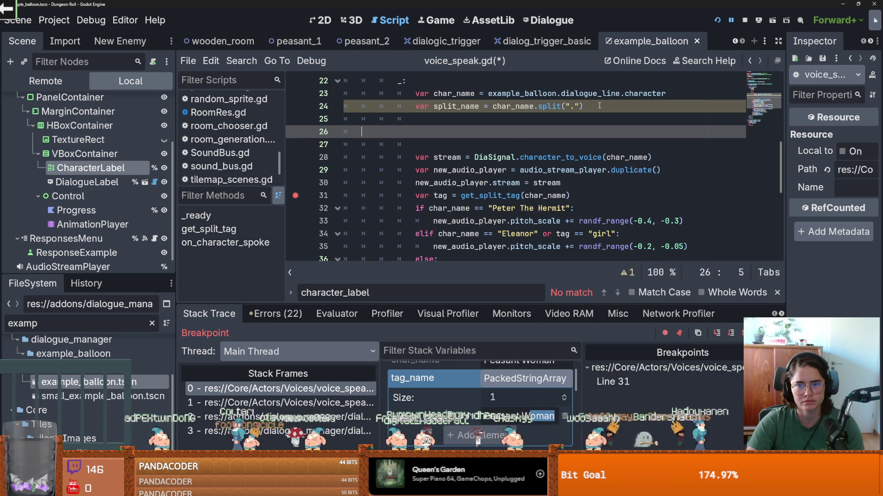
Delete the var split_name declaration on line 24 and save voice_speak.gd
left_click_drag(599, 106, 364, 111)
key("BackSpace")
key("ctrl+s")
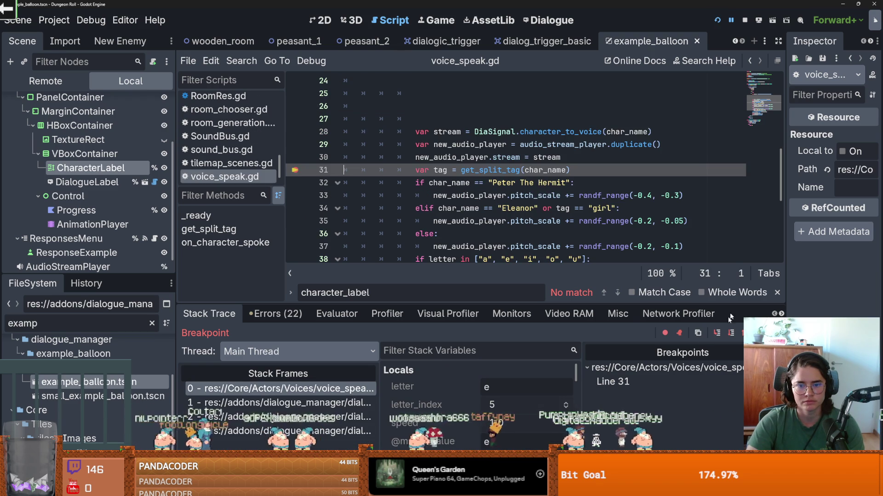
Enlarge the debugger panel and step through get_split_tag and the voice pitch branches
mouse_move(506, 303)
left_mouse_down()
mouse_move(506, 173)
mouse_move(505, 230)
left_mouse_up()
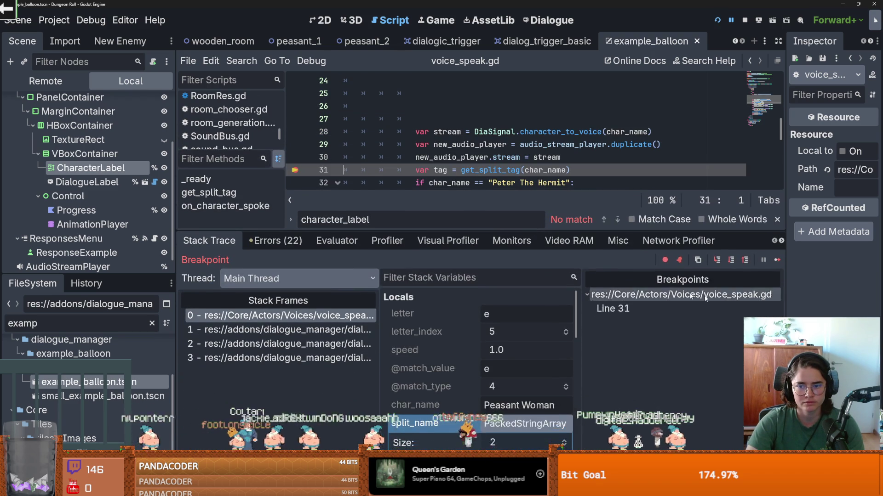
scroll(506, 363, "down", 3)
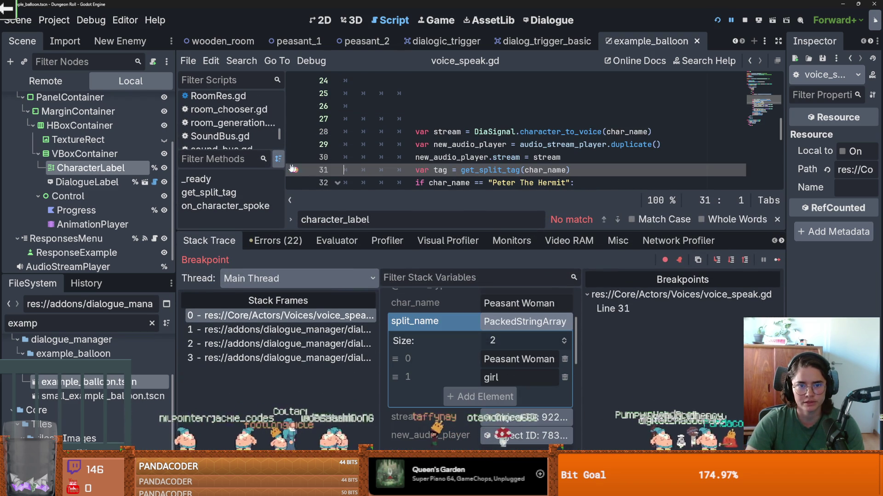
left_click(717, 261)
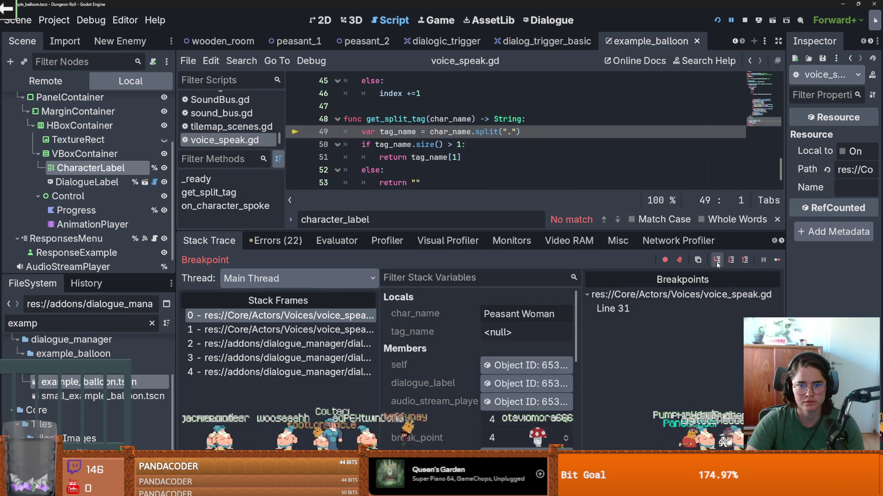
left_click(716, 260)
left_click(716, 261)
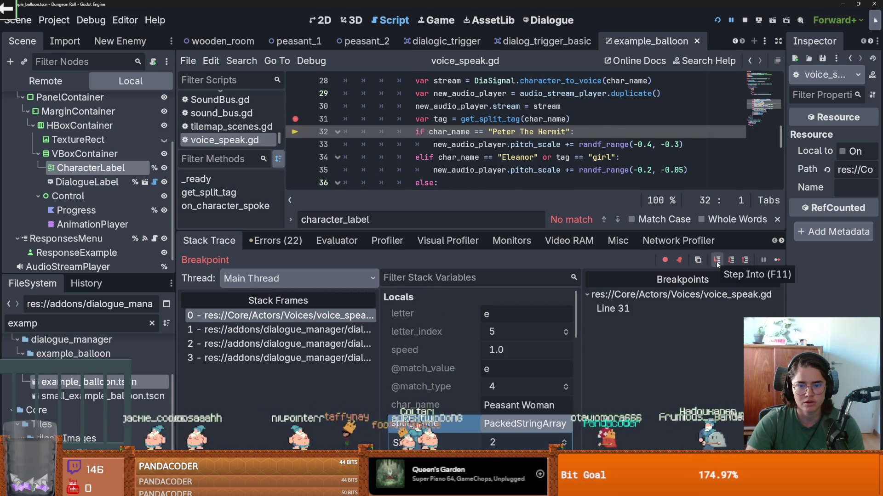
left_click(717, 260)
left_click(717, 261)
left_click(717, 261)
left_click(775, 262)
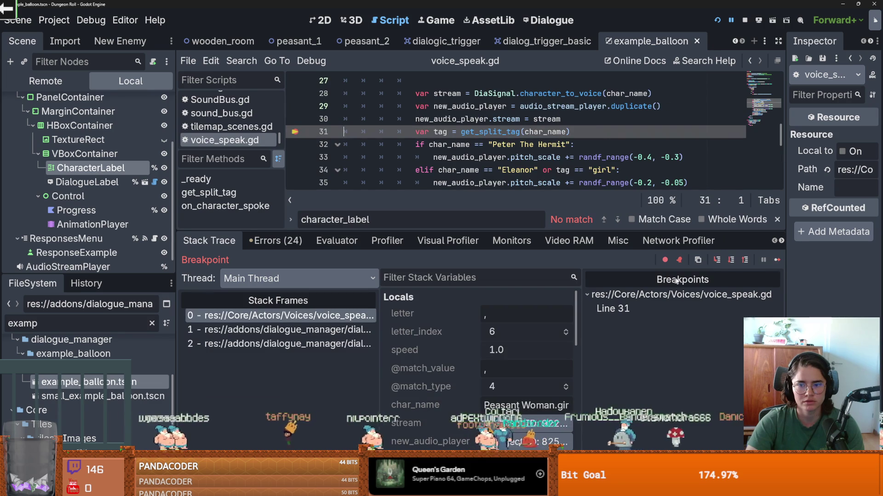
Step through get_split_tag again, confirm tag resolves to 'girl', remove the line 31 breakpoint, and continue
left_click(717, 260)
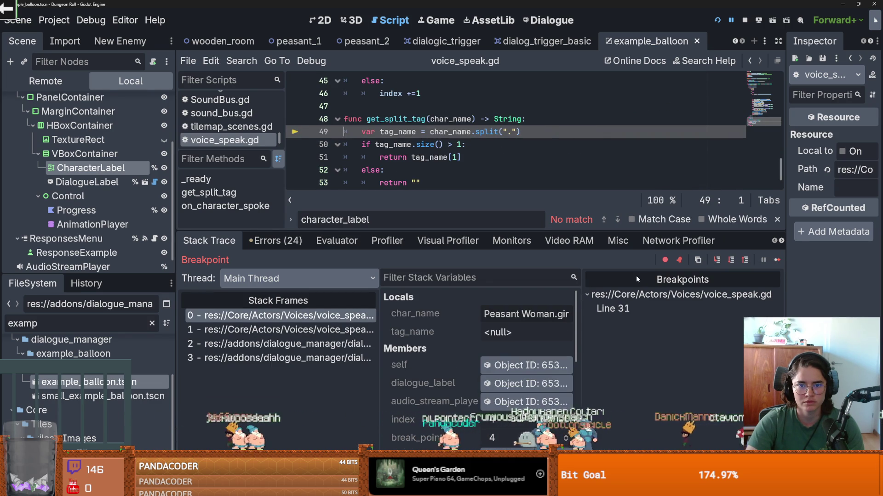
left_click(717, 263)
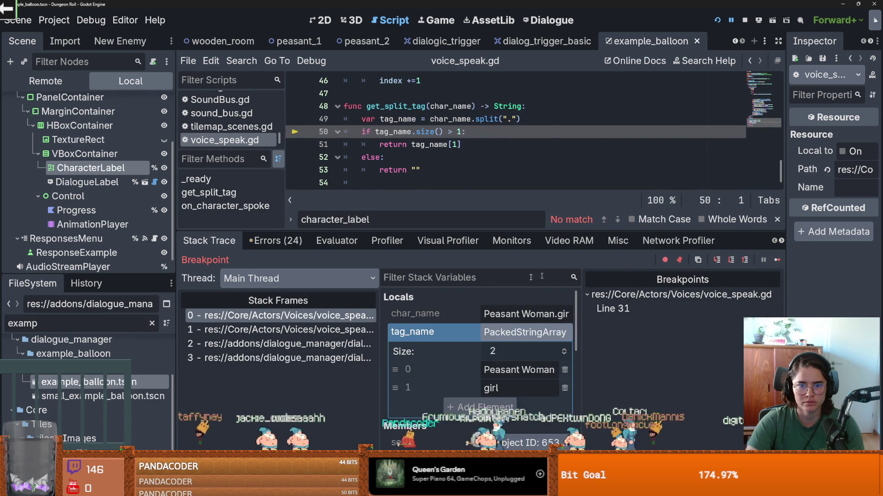
left_click(509, 335)
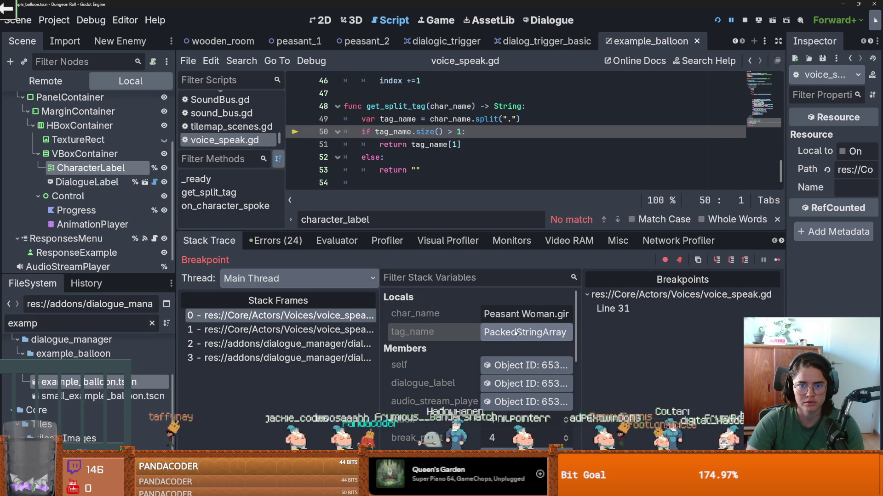
left_click(516, 333)
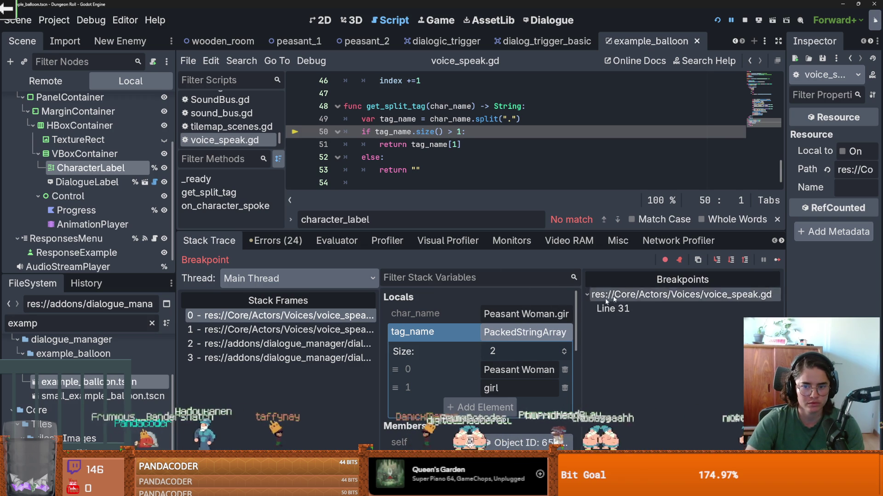
left_click(719, 260)
left_click(719, 261)
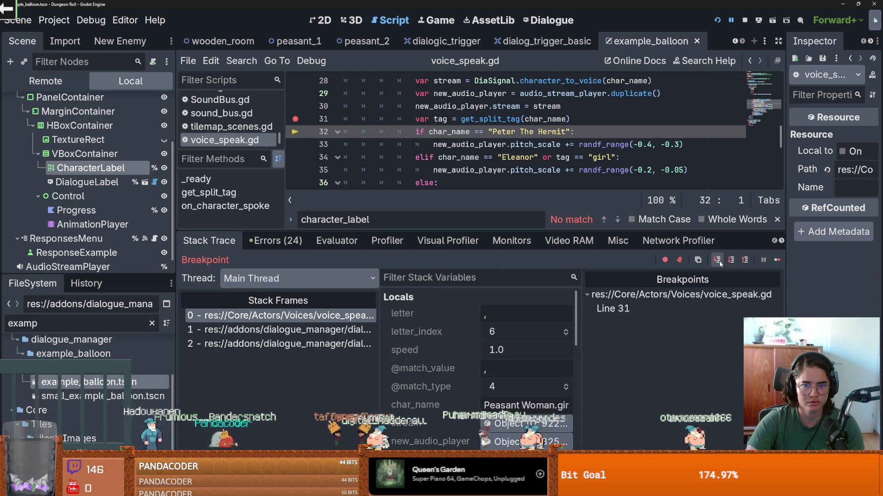
scroll(480, 349, "down", 3)
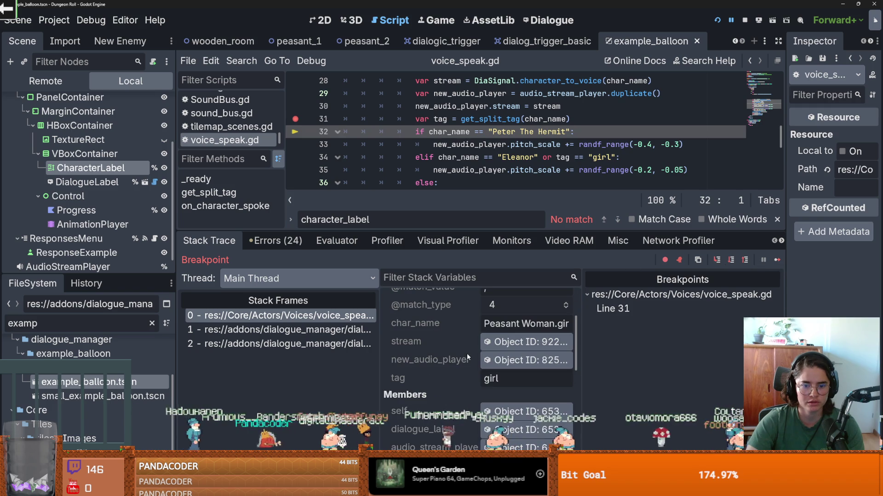
left_click(715, 261)
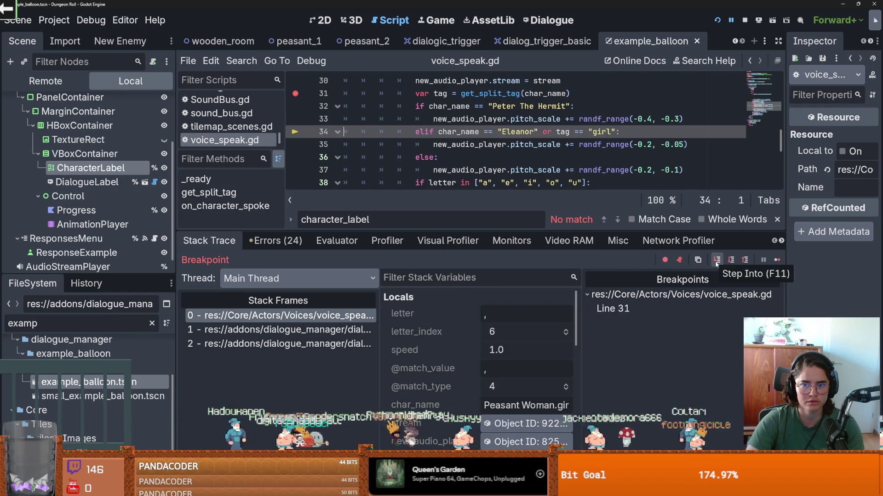
left_click(715, 261)
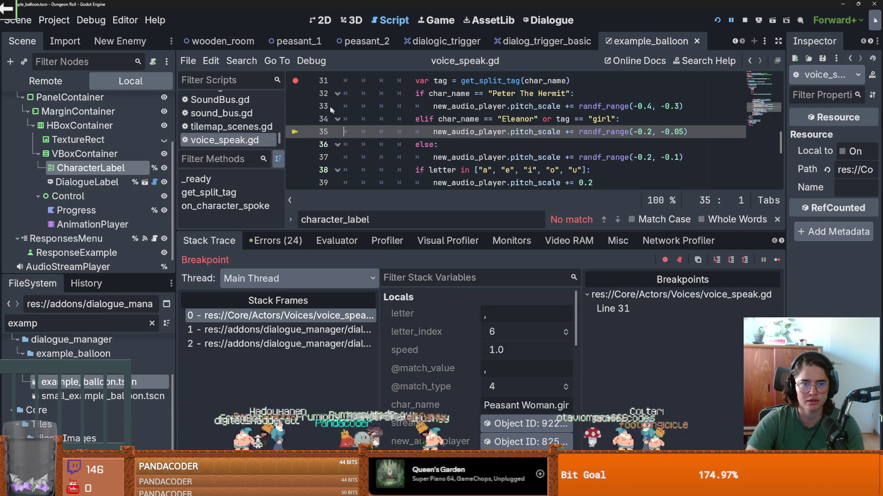
left_click(296, 82)
left_click(777, 260)
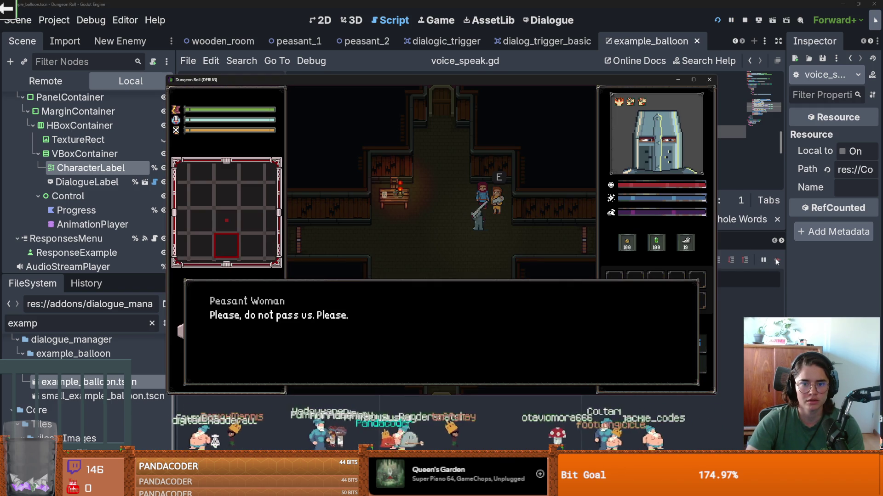
Close the game window and review voice_speak.gd's pitch lines, highlighting new_audio_player uses
left_click(710, 81)
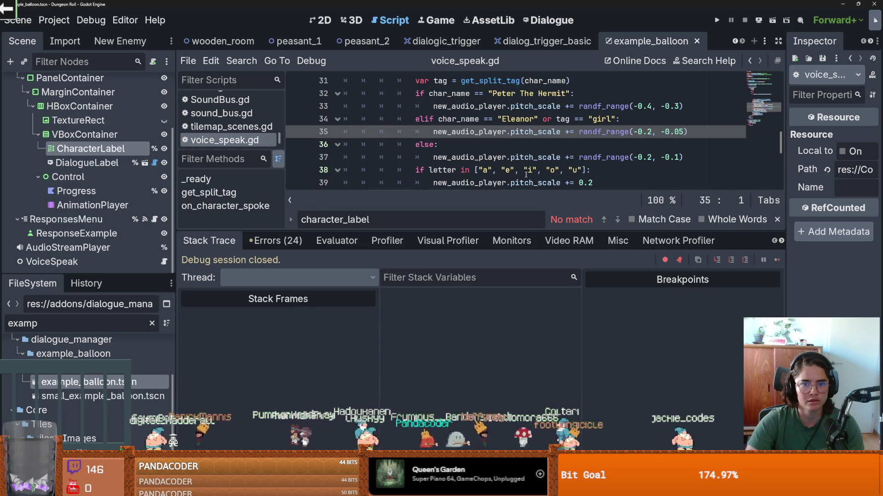
left_click(505, 108)
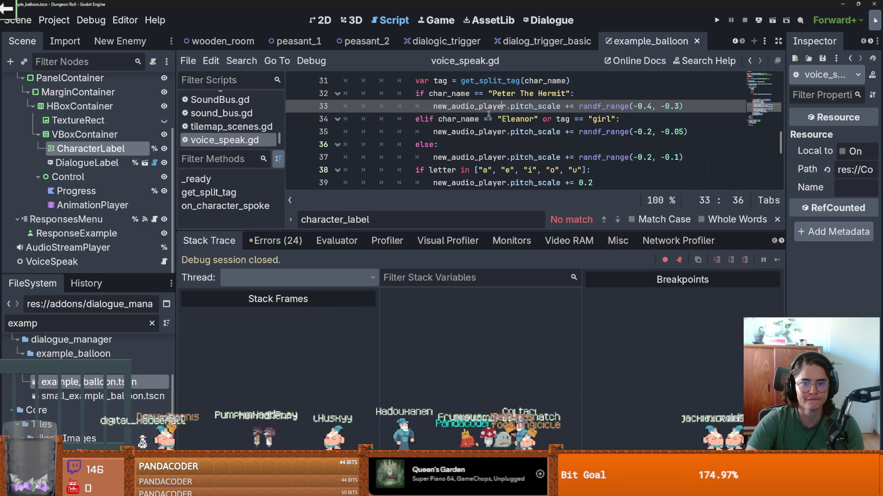
double_click(469, 132)
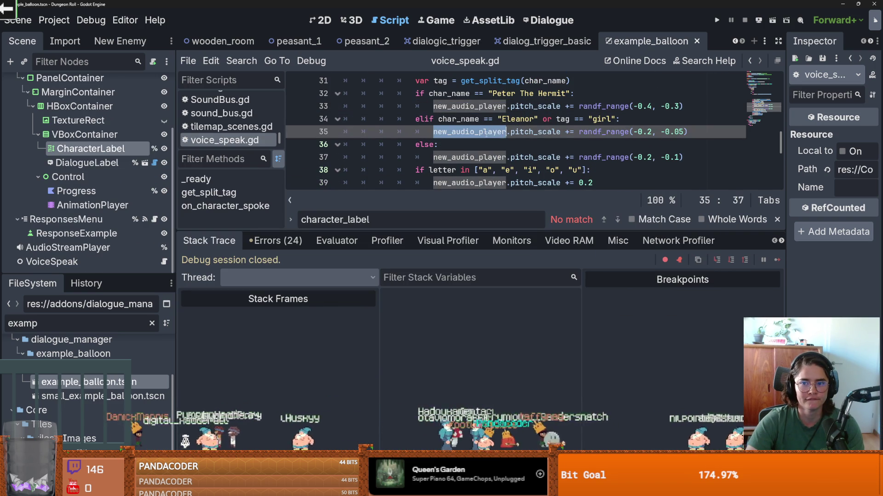
scroll(517, 143, "up", 1)
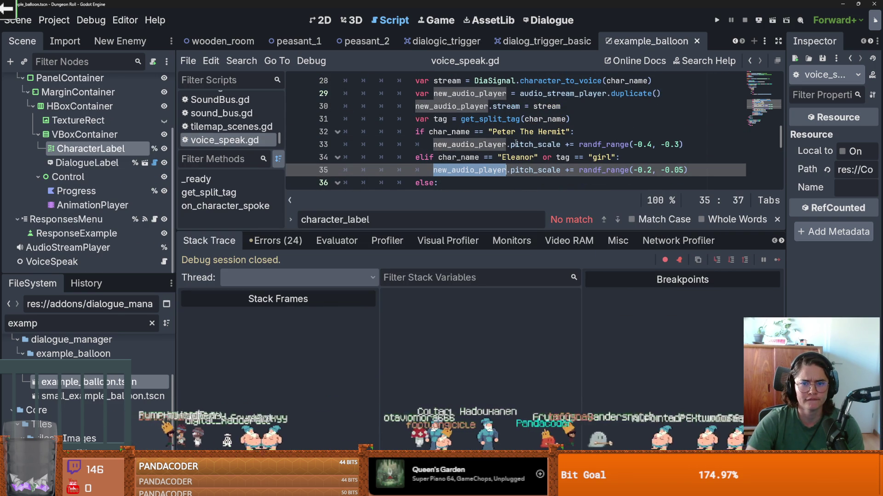
scroll(502, 138, "down", 2)
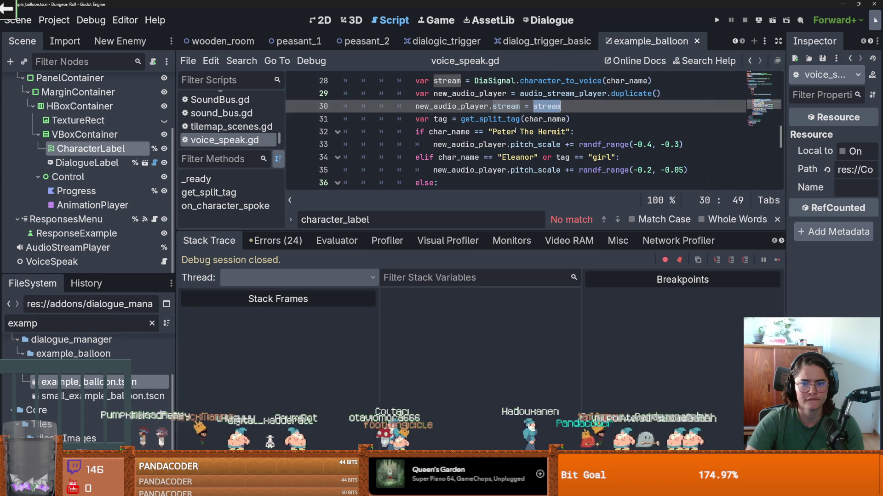
scroll(492, 130, "up", 1)
scroll(542, 140, "down", 1)
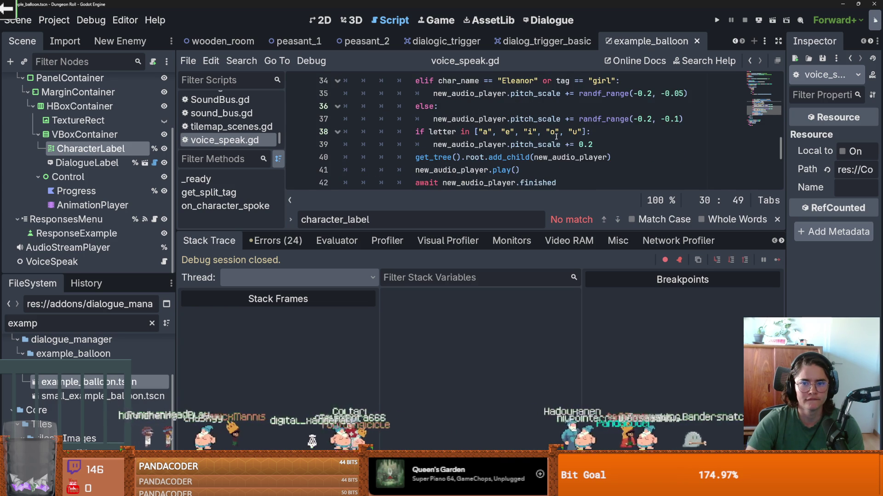
scroll(549, 141, "up", 1)
Check lines 30–35, then filter the FileSystem panel by 'elean' to list Eleanor audio
left_click(506, 131)
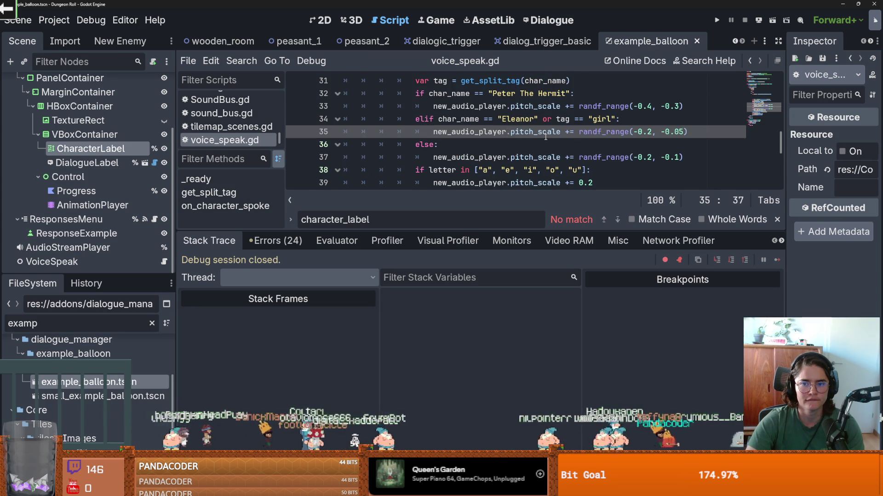
scroll(546, 137, "up", 1)
left_click(539, 106)
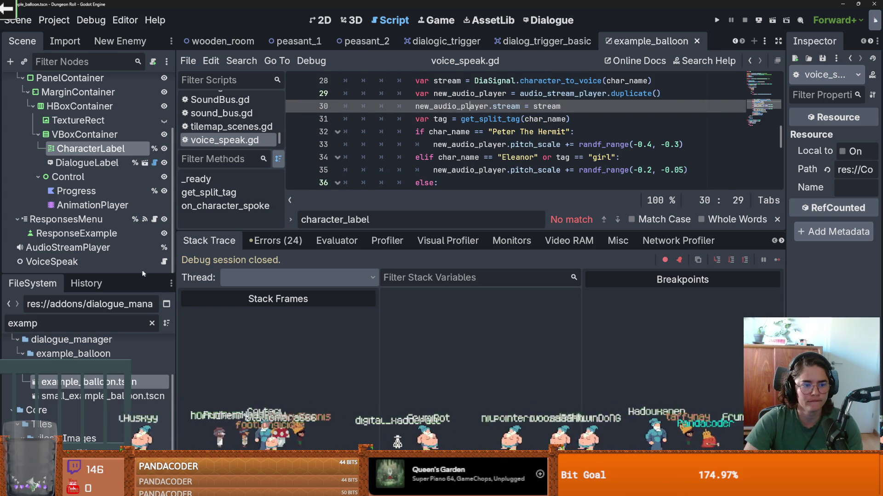
double_click(115, 322)
type("elean")
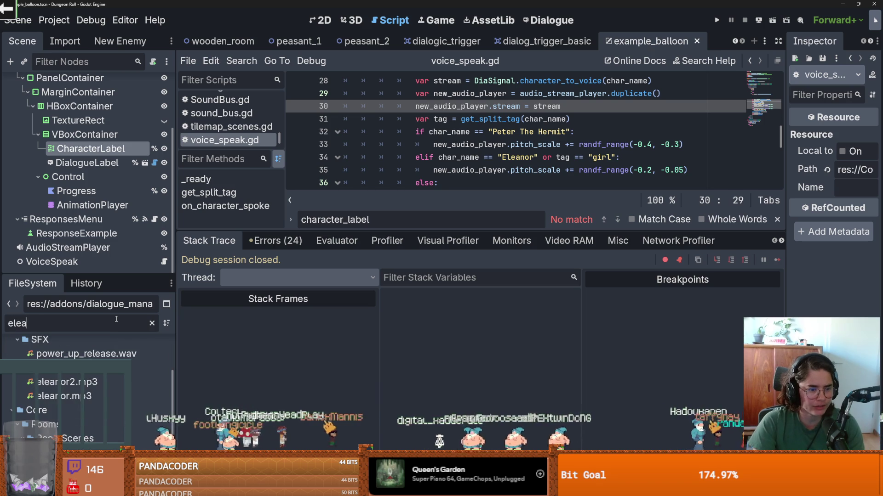
Preview eleanor2.mp3 and eleanor.mp3 in the Audio Stream Importer, then shrink the debugger panel
double_click(147, 382)
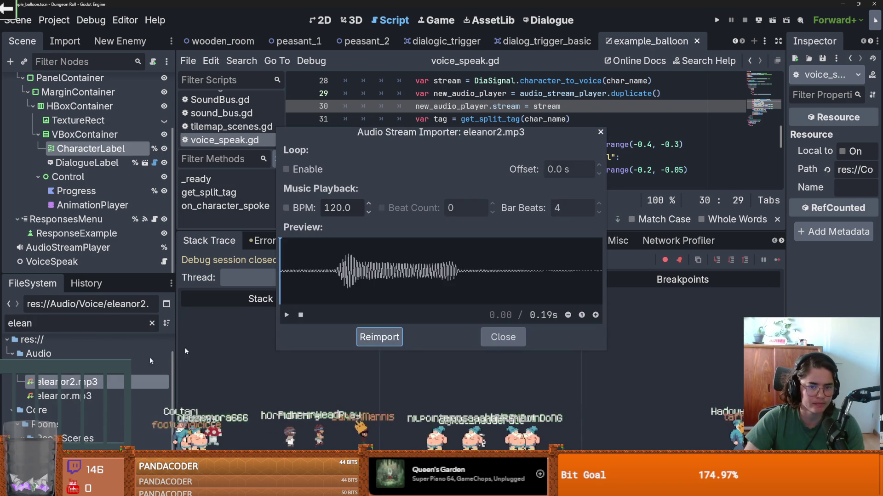
left_click(286, 316)
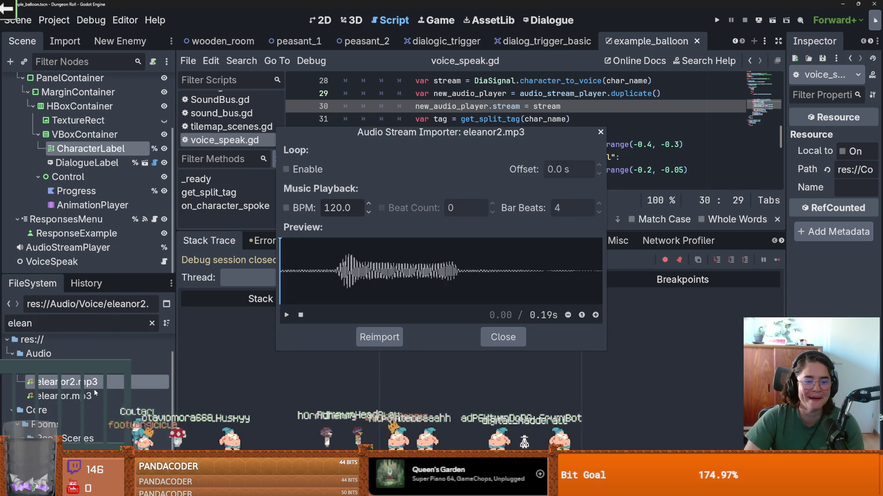
left_click(503, 337)
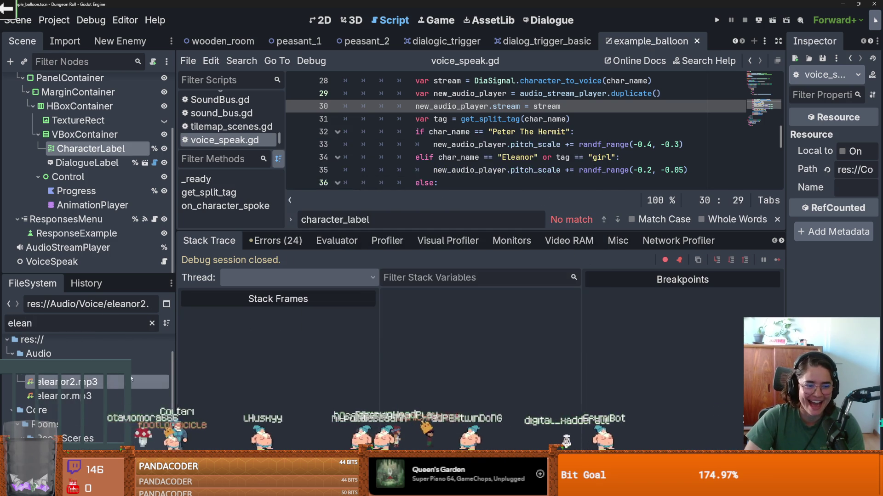
double_click(101, 397)
left_click(286, 315)
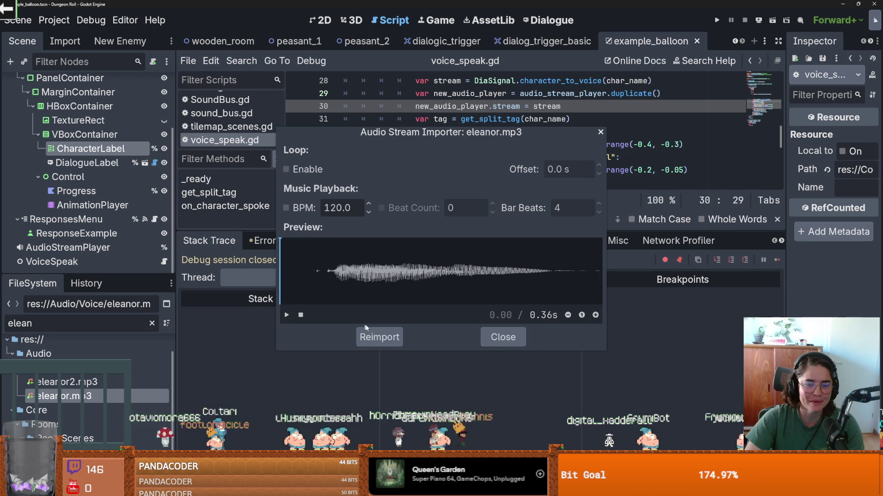
left_click(506, 338)
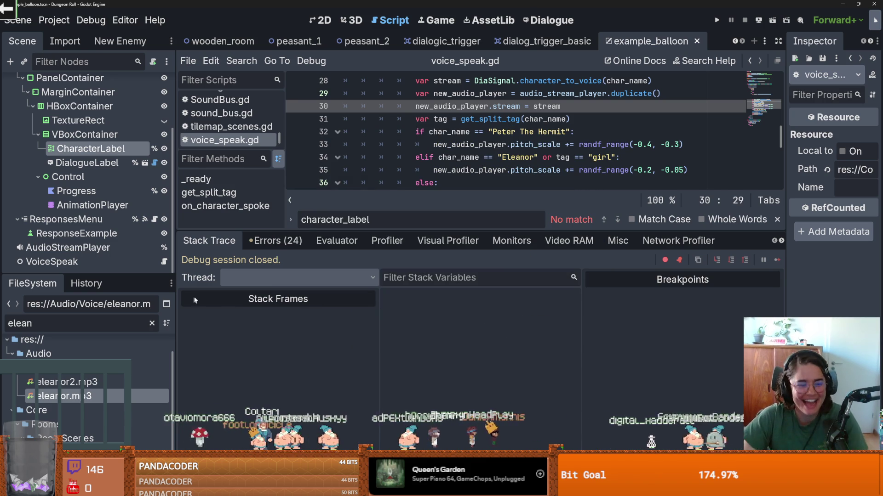
left_click_drag(512, 236, 512, 354)
scroll(724, 213, "up", 3)
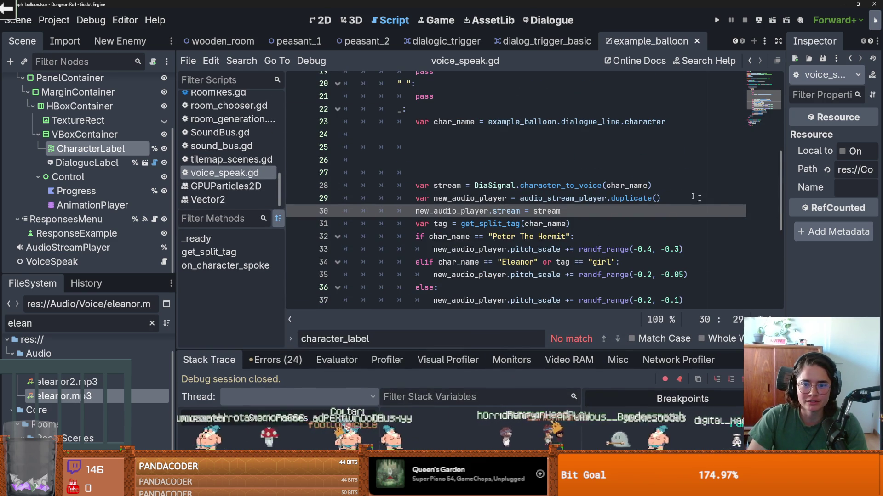
Drag eleanor2.mp3 into voice_speak.gd to create the ELEANOR_2 preload constant at line 7
scroll(720, 202, "down", 2)
scroll(456, 159, "up", 9)
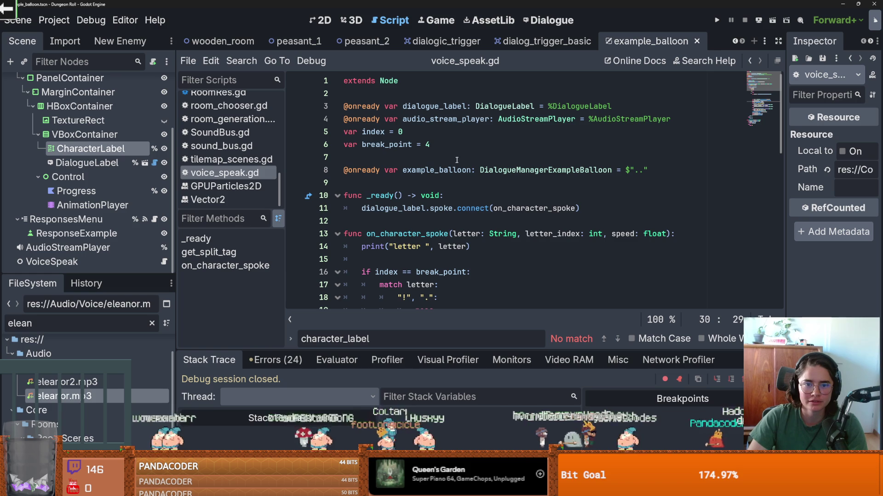
left_click_drag(77, 387, 389, 159, "ctrl")
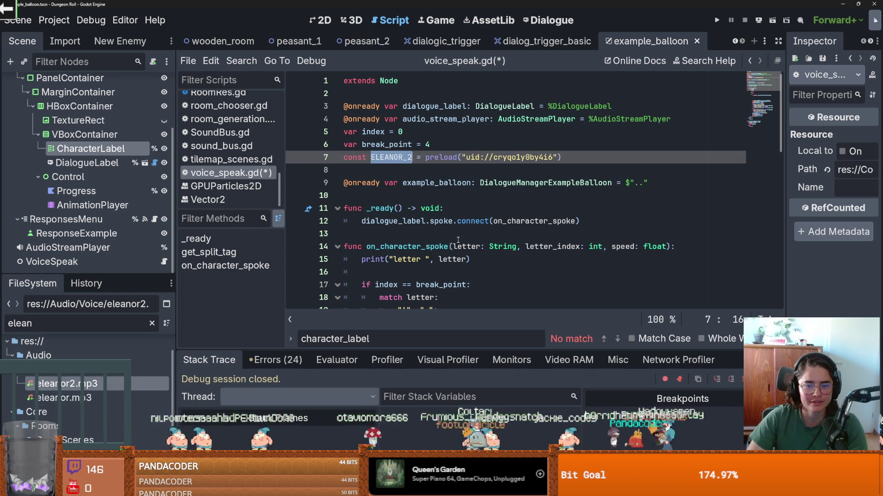
scroll(460, 235, "down", 10)
scroll(600, 195, "up", 3)
Add 'new_audio_player.steam = ELEANOR_2' inside the Eleanor-or-girl branch and save
left_click(643, 188)
key("Return")
type("ne")
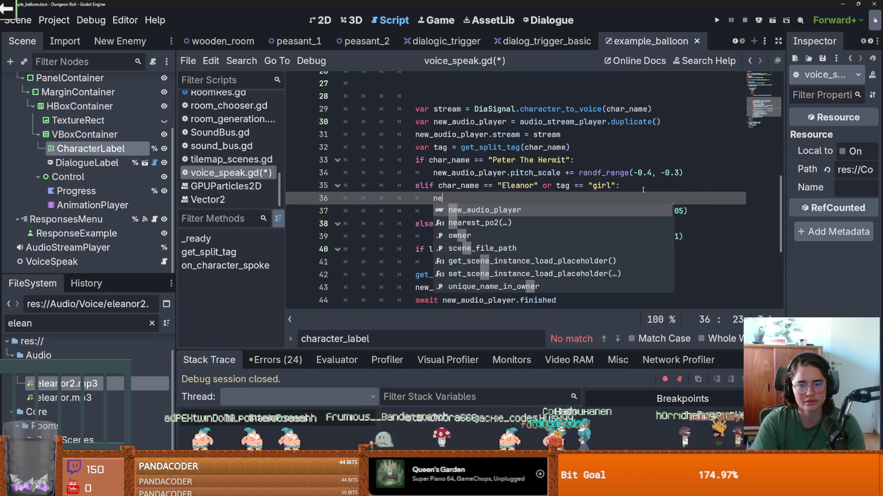
type("w_audio_player.st")
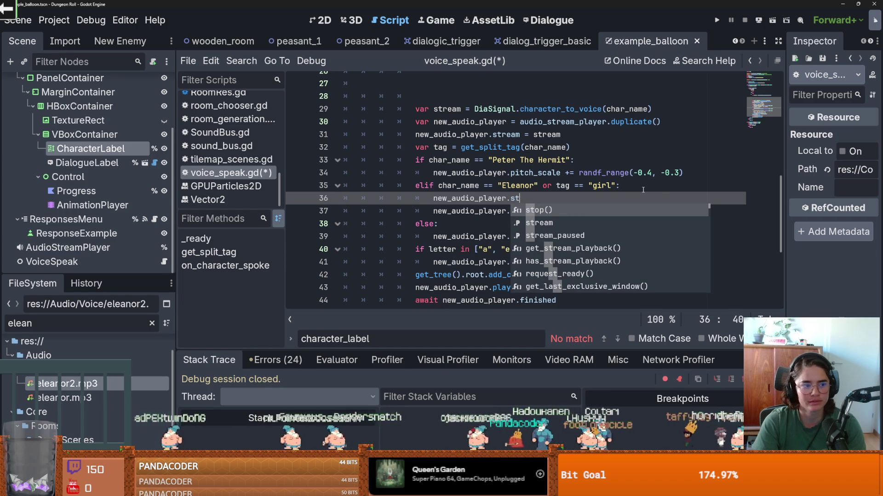
type("eam = ELEANOR_2")
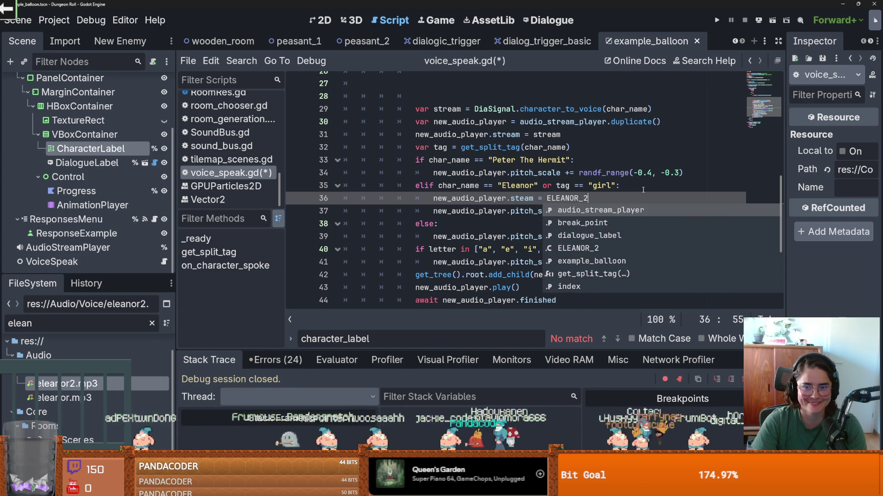
left_click(605, 188)
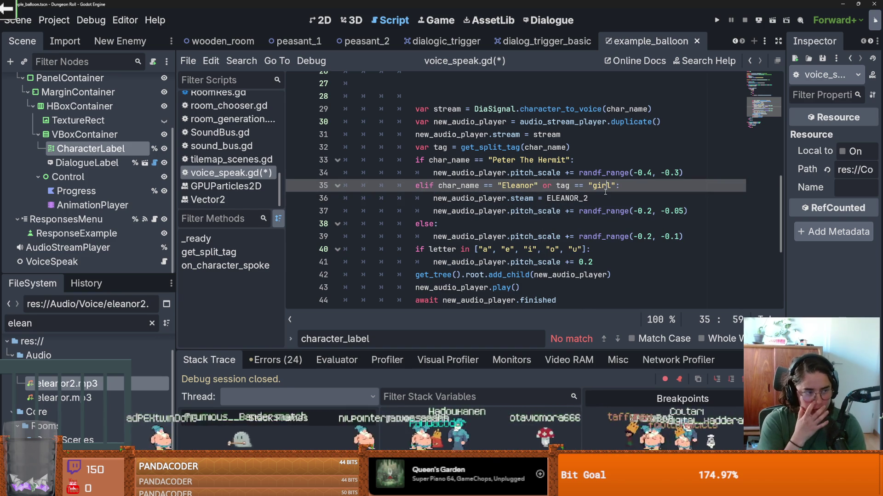
left_click(607, 200)
key("ctrl+s")
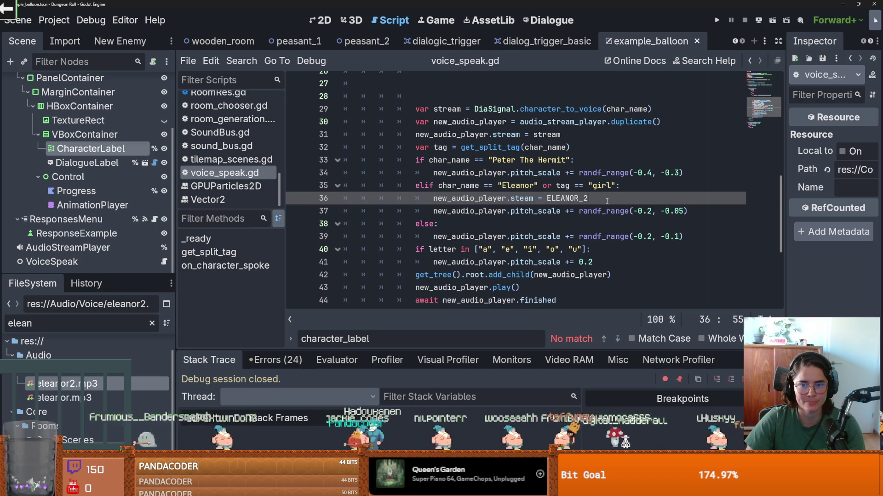
Remove the extra blank lines above the stream line, then run the project
scroll(459, 184, "up", 5)
scroll(460, 184, "down", 4)
left_click_drag(441, 134, 382, 123)
key("BackSpace")
key("BackSpace")
key("BackSpace")
scroll(455, 148, "down", 1)
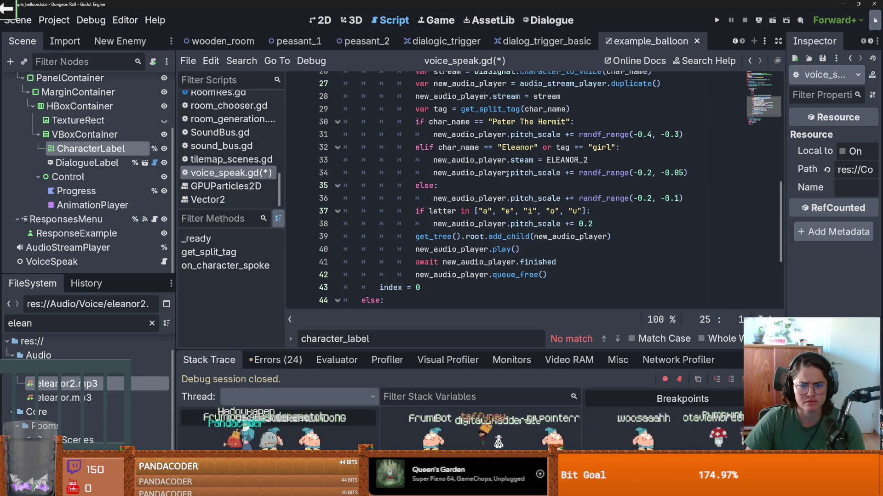
scroll(506, 174, "up", 3)
scroll(471, 167, "up", 5)
scroll(529, 184, "down", 5)
left_click(540, 189)
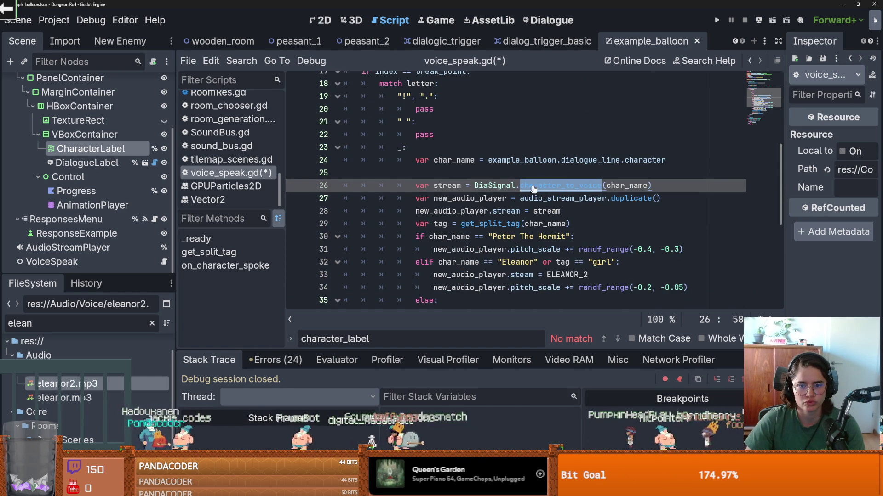
scroll(566, 223, "down", 1)
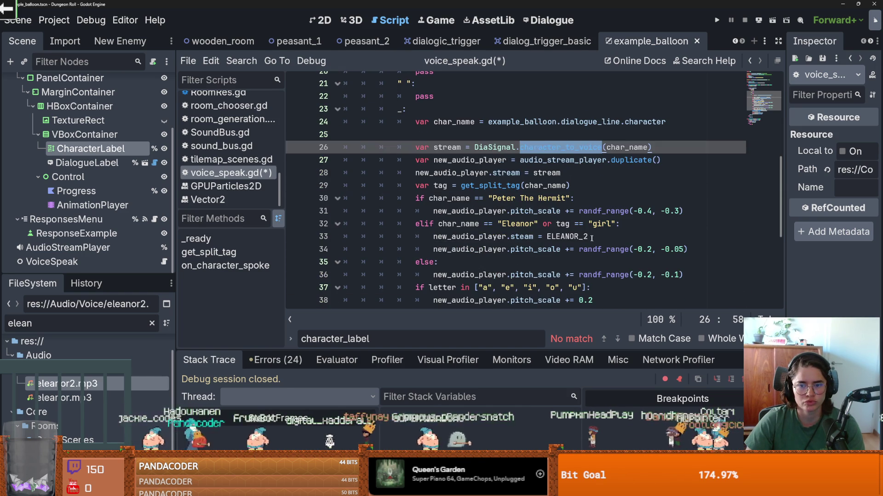
left_click(592, 236)
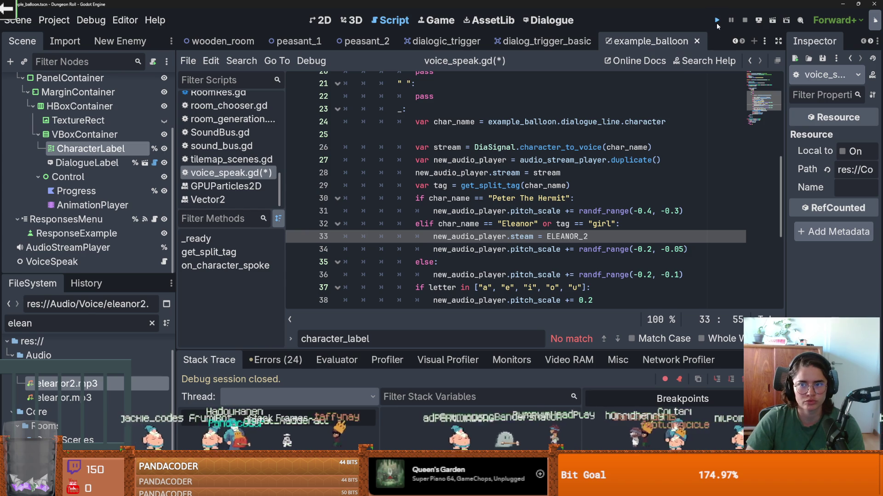
left_click(717, 21)
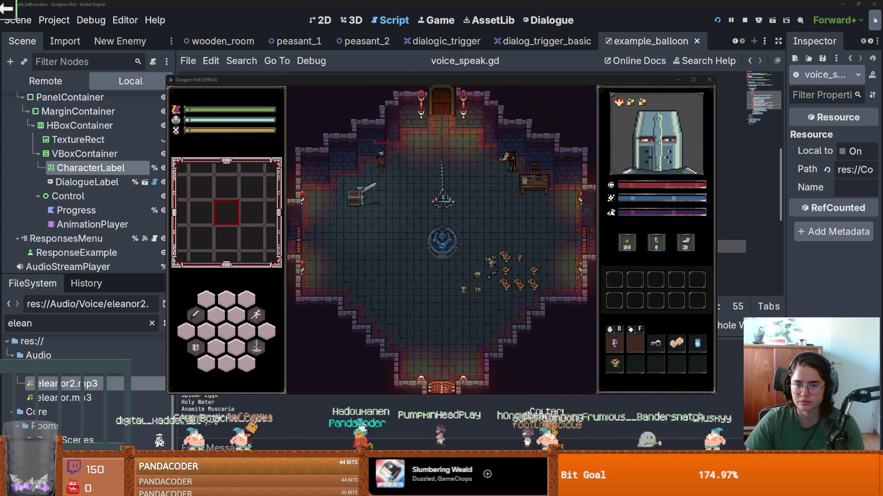
Walk through the top door to the two NPCs and talk to one, triggering the 'steam' error
key("w+d")
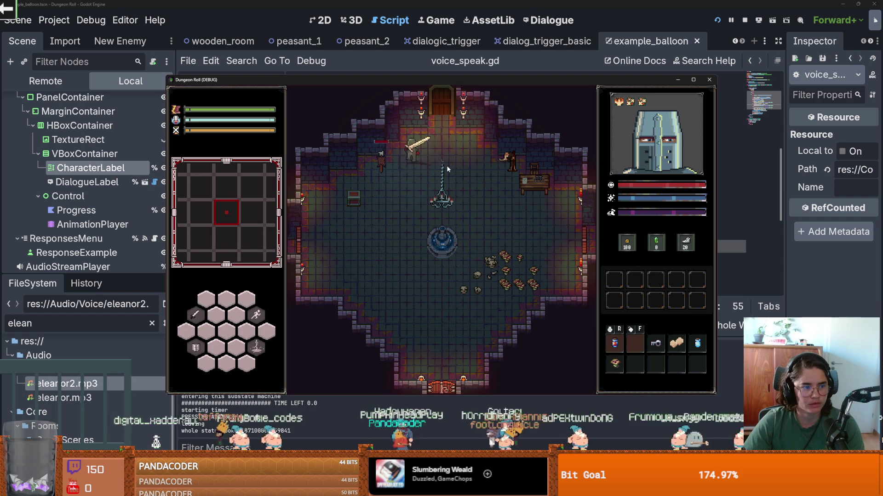
key("w")
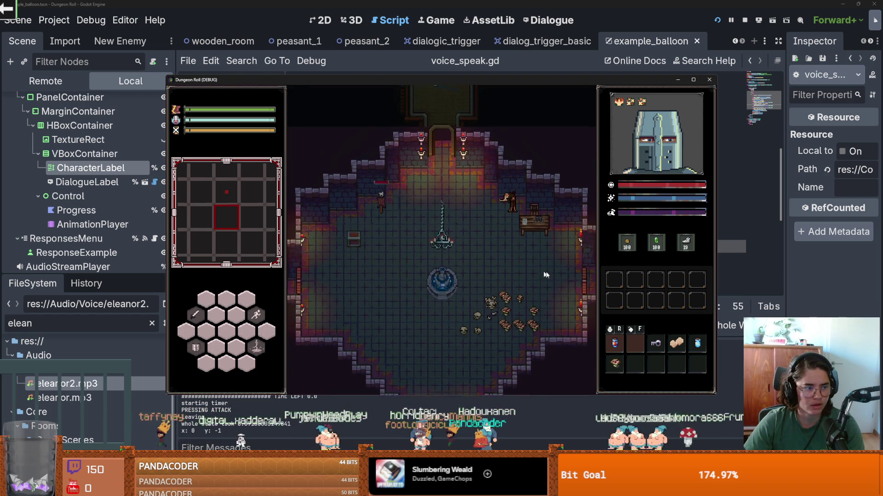
key("w+d")
key("e")
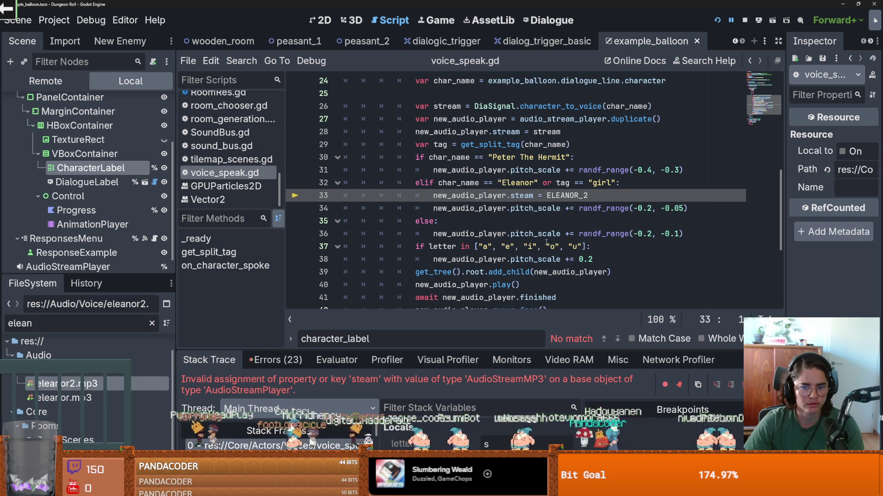
Compare the stream assignment on line 28 and inspect character_to_voice in DiaSignal.gd
scroll(595, 234, "up", 2)
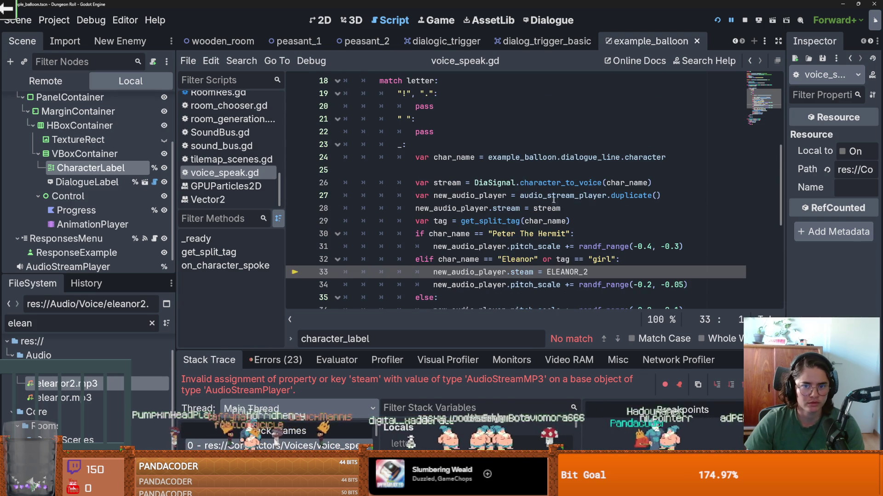
scroll(473, 192, "down", 1)
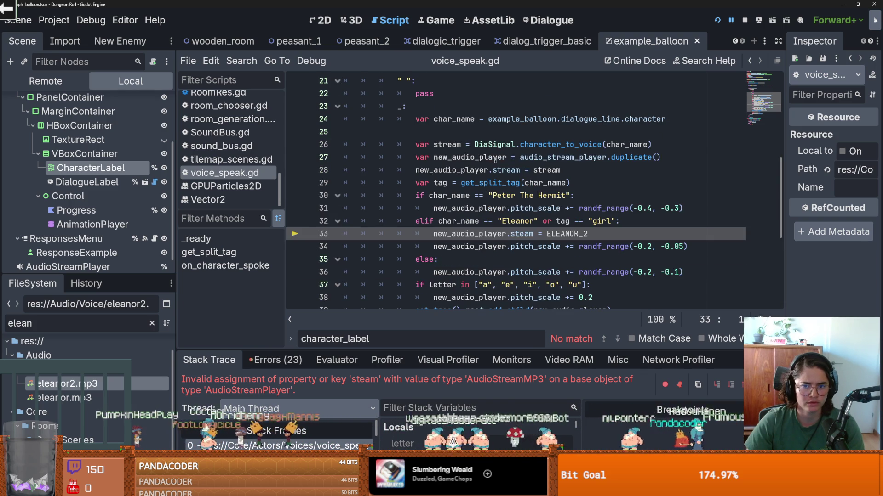
double_click(505, 158)
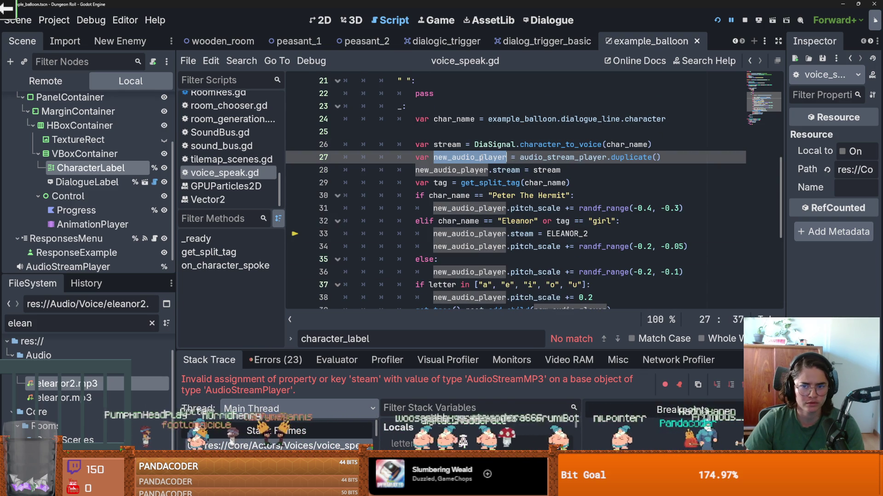
double_click(459, 170)
left_click(518, 234)
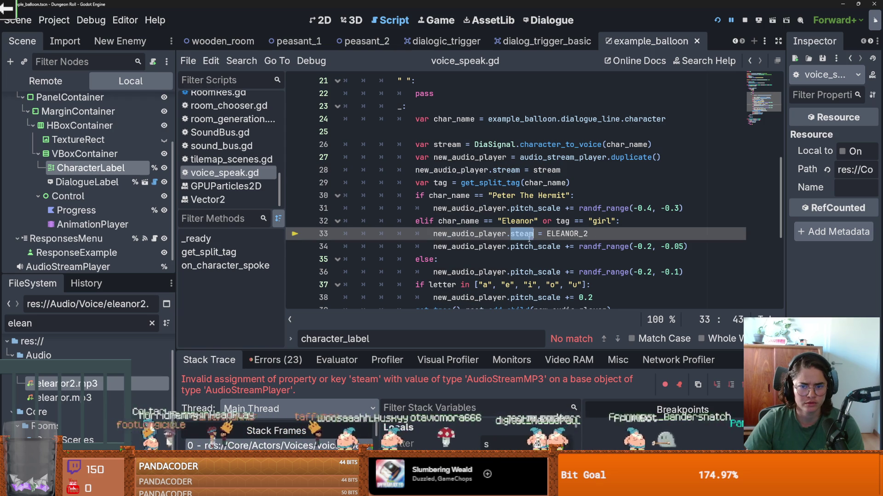
double_click(546, 170)
left_click(558, 144, "ctrl")
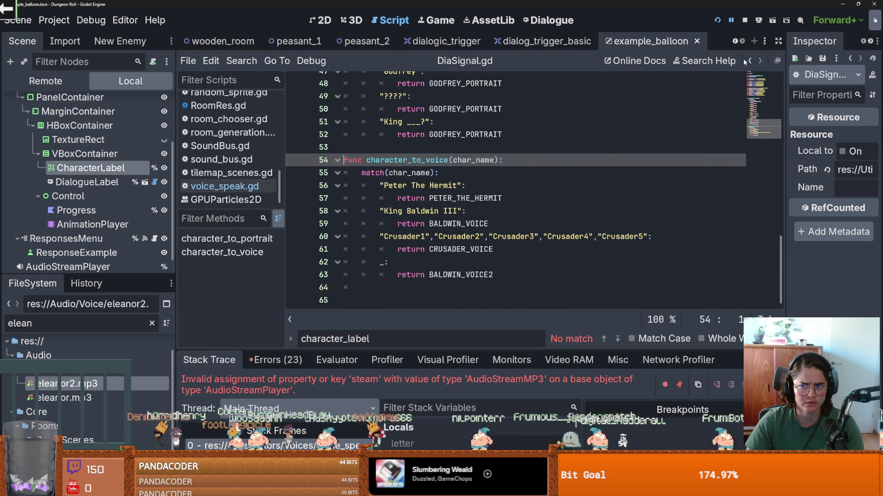
key("ctrl+Home")
key("alt+Left")
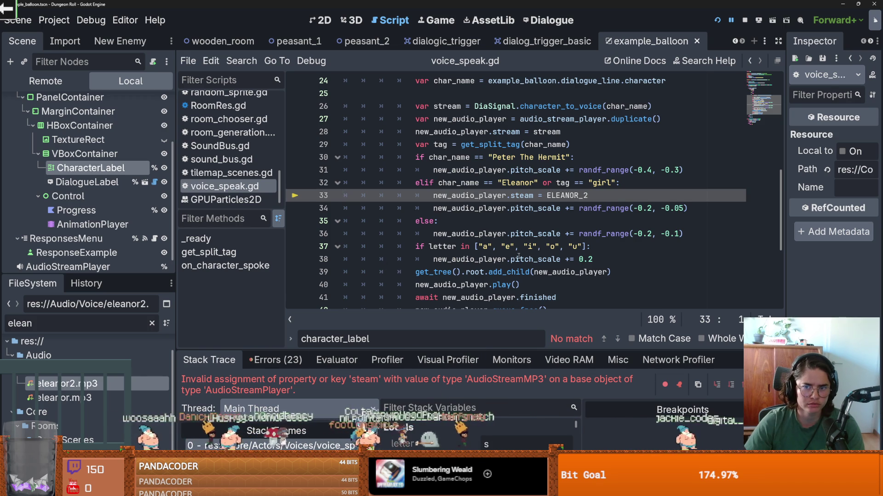
Check AudioStreamPlayer's properties, correct 'steam' to 'stream' on line 33, and run with F5
scroll(545, 150, "up", 2)
scroll(546, 150, "down", 2)
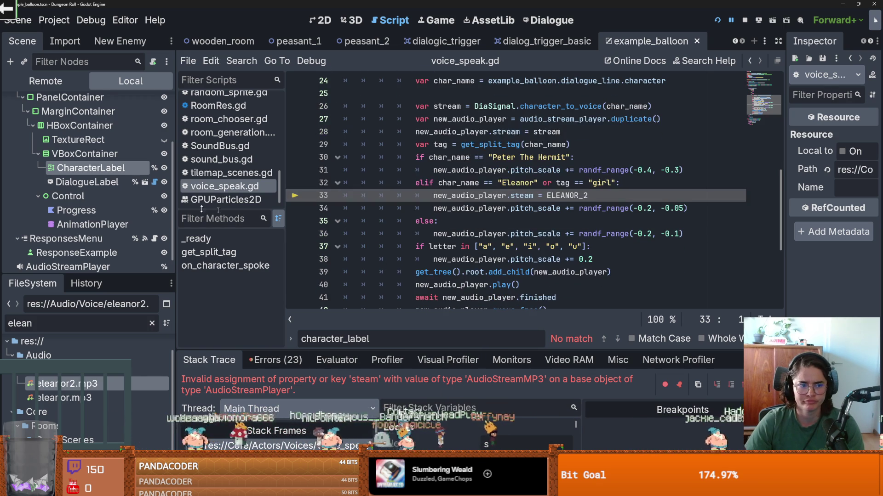
scroll(80, 248, "down", 1)
left_click(80, 248)
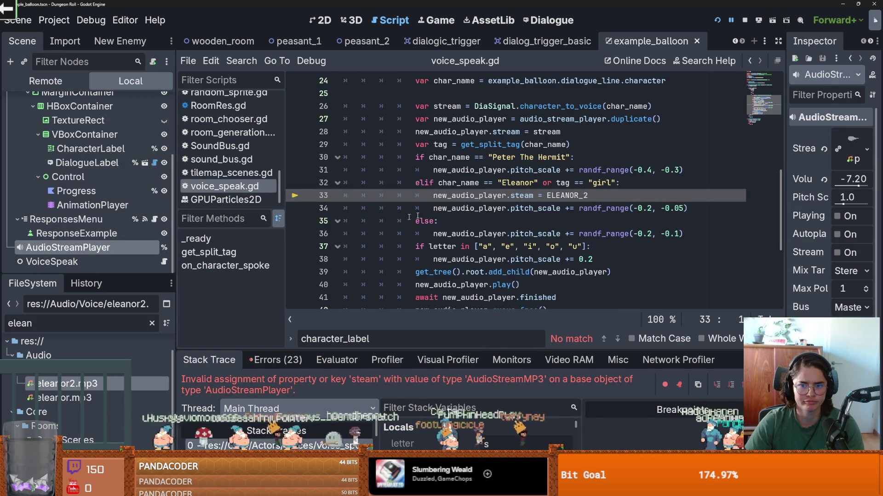
double_click(517, 197)
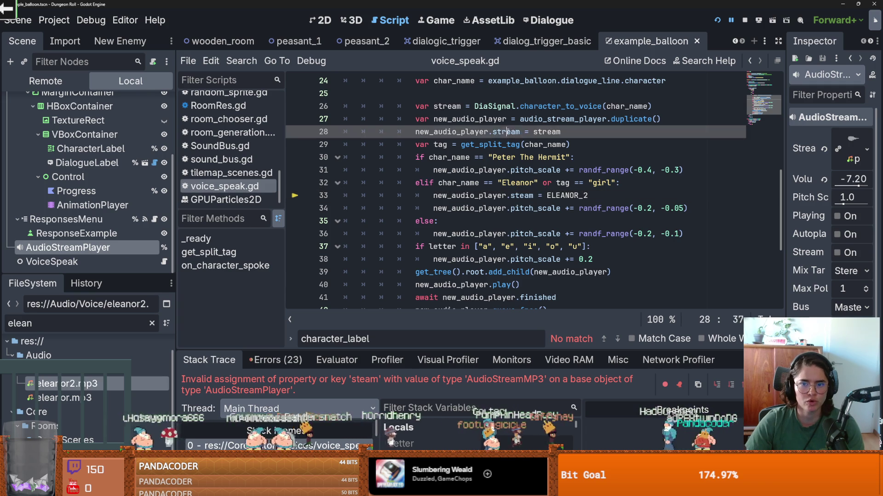
type("r")
key("F5")
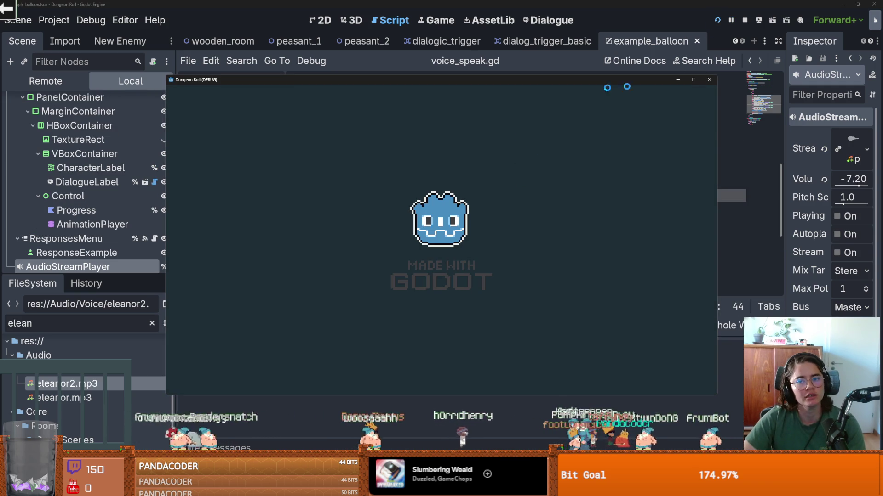
Maximize the game window, enter the next room, and start talking to the peasant couple
left_click(694, 81)
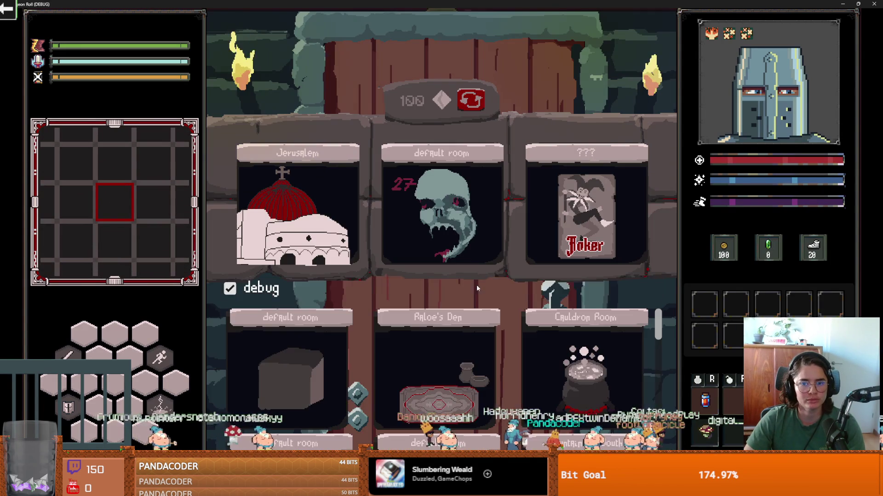
left_click(477, 258)
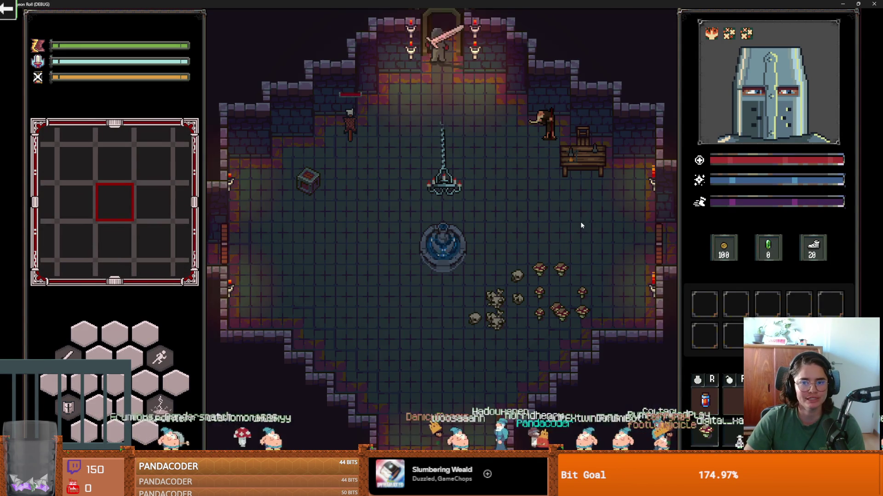
key("w")
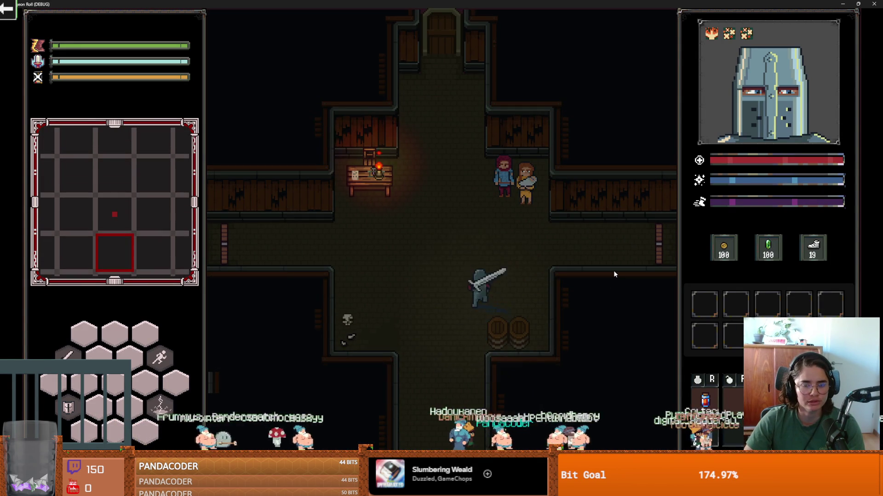
key("w")
key("e")
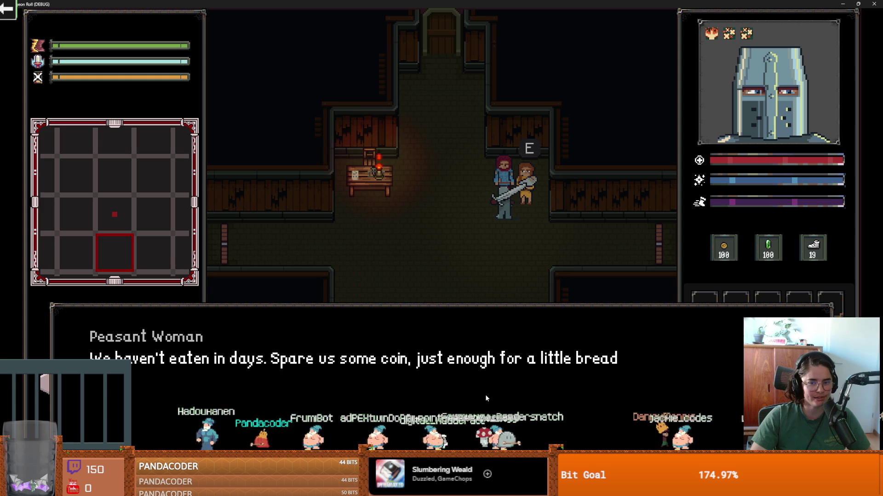
Advance the peasant dialogue to the coin request and choose 'Give them a coin'
key("e")
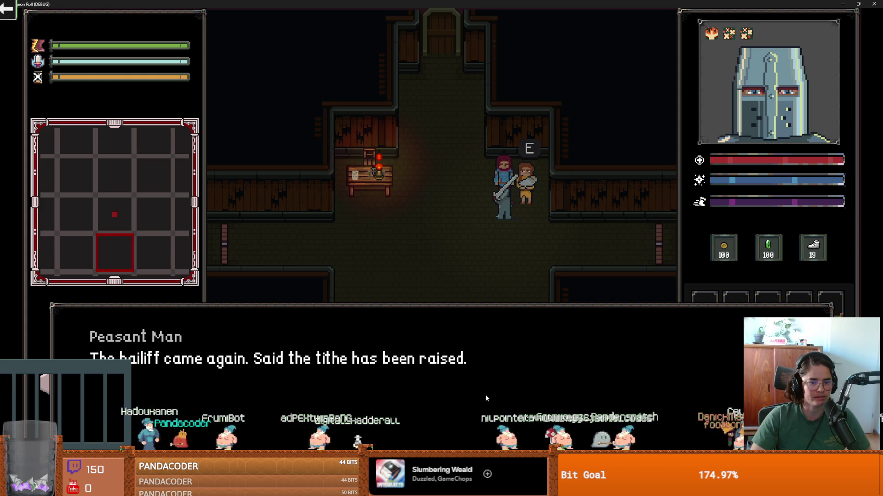
key("e")
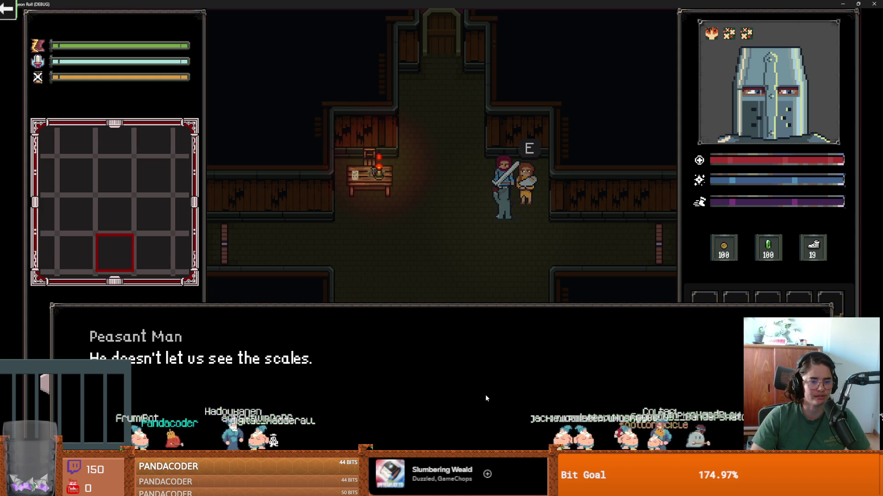
key("e")
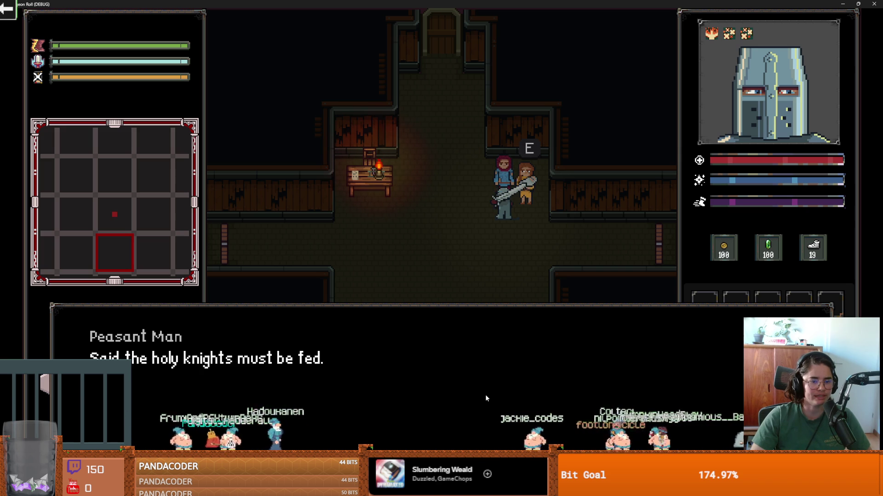
key("e")
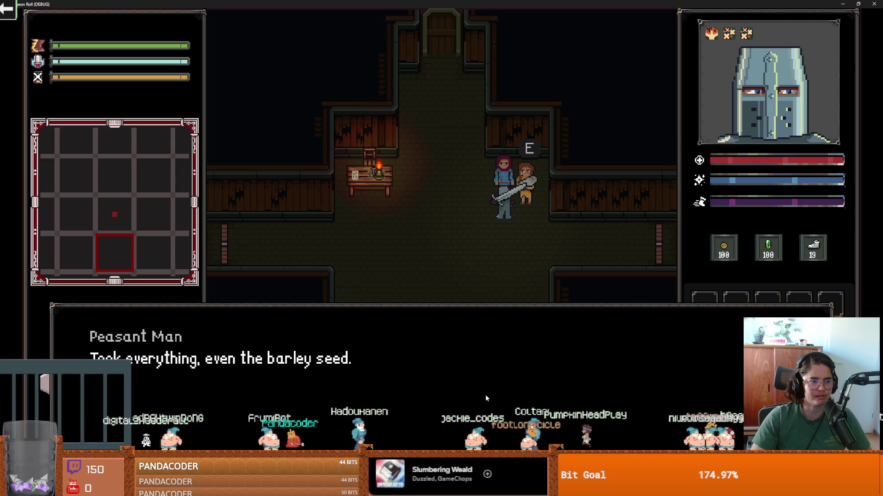
key("e")
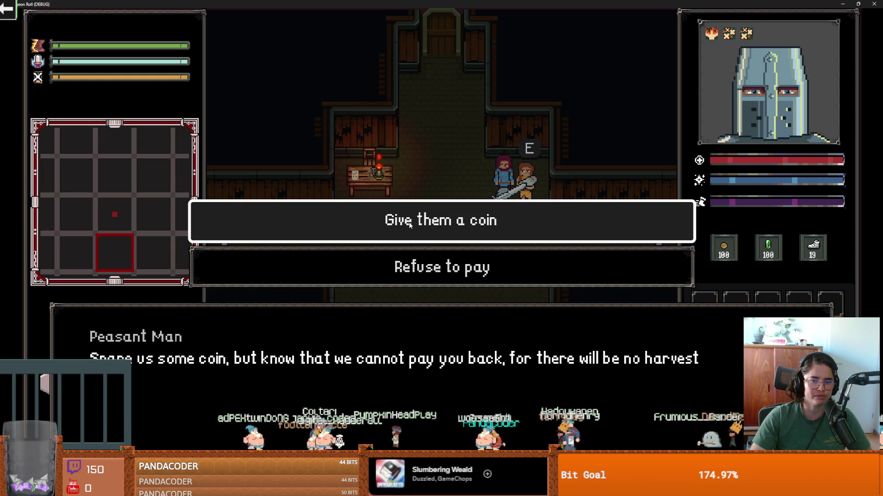
left_click(410, 222)
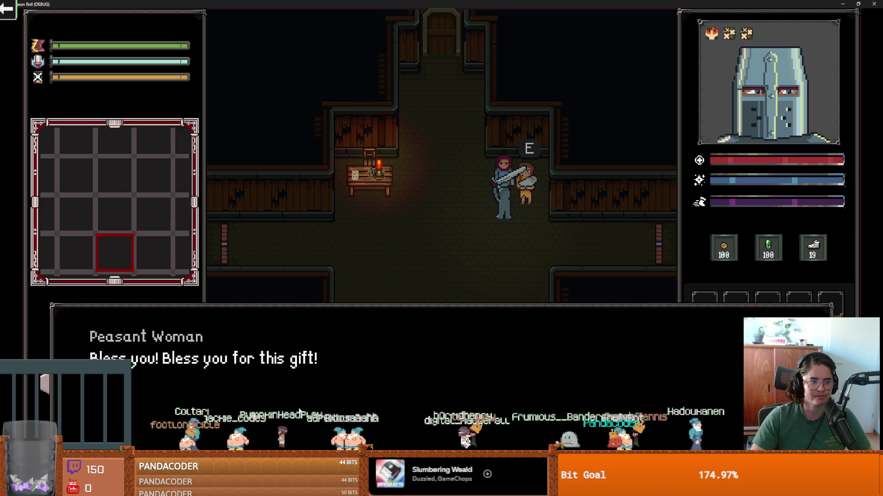
Play the conversation through to the peasants' thanks and talk to them again
key("e")
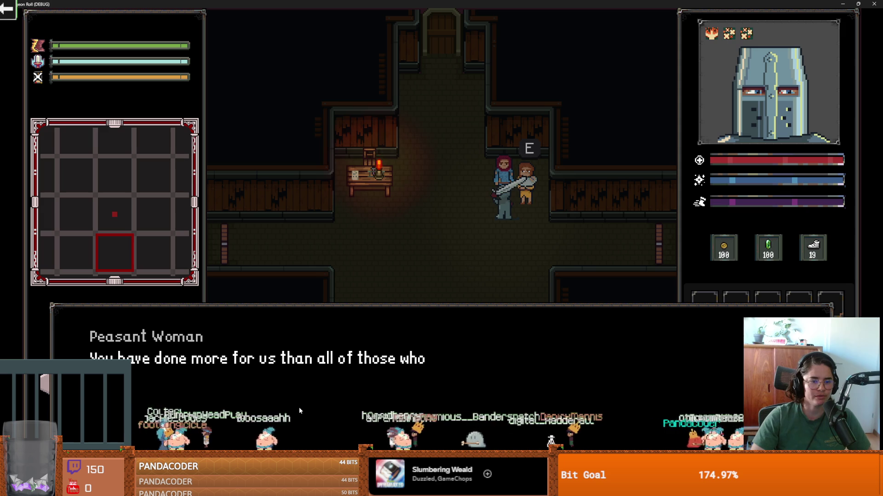
key("e")
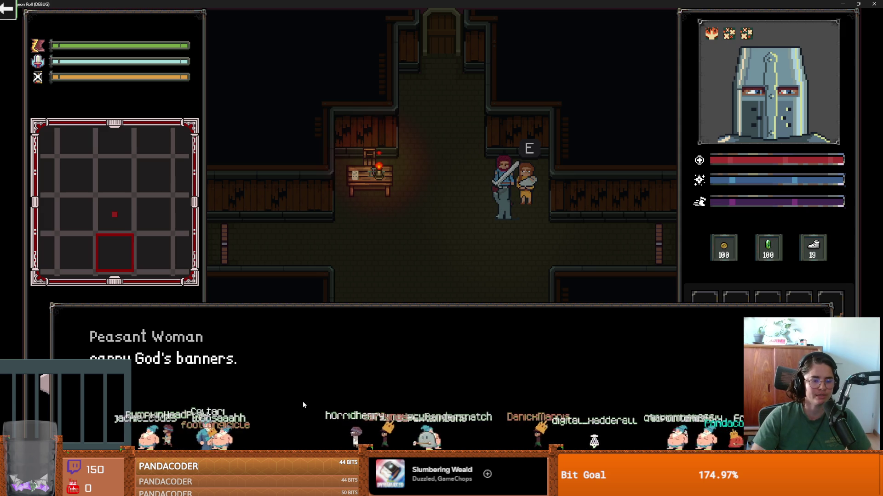
key("e")
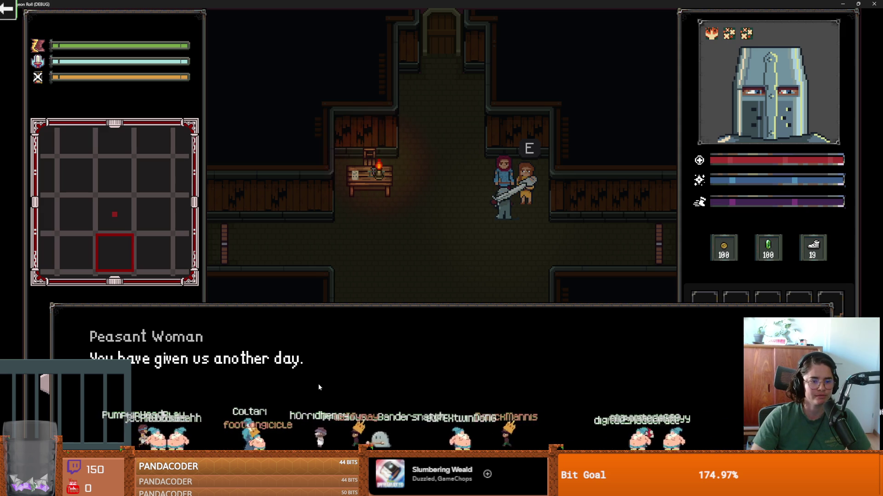
key("e")
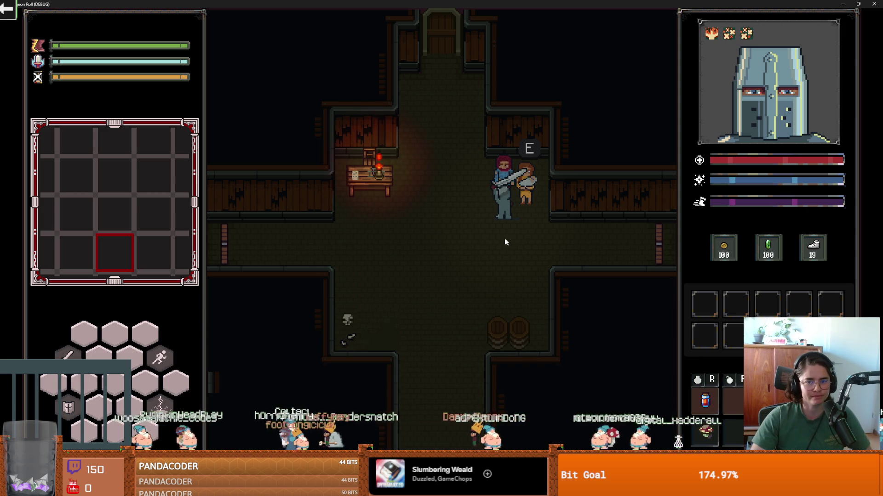
key("e")
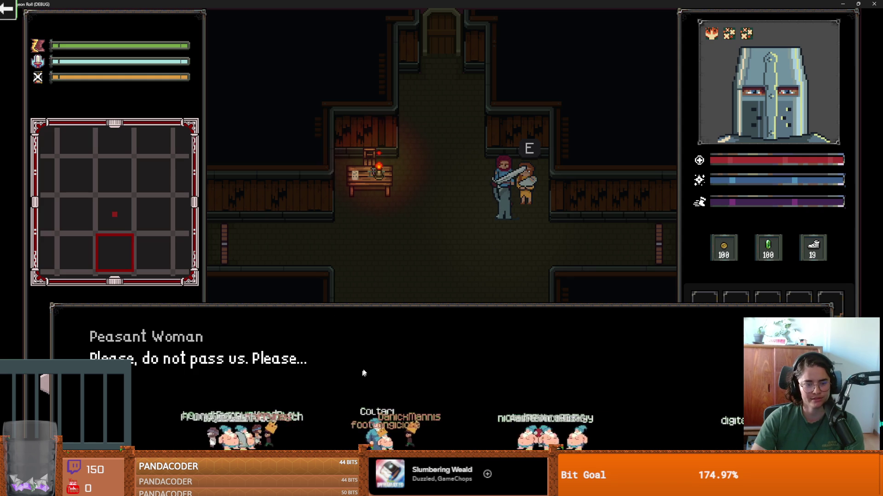
Replay the peasant conversation, choosing 'Refuse to pay' and advancing to its final line
key("e")
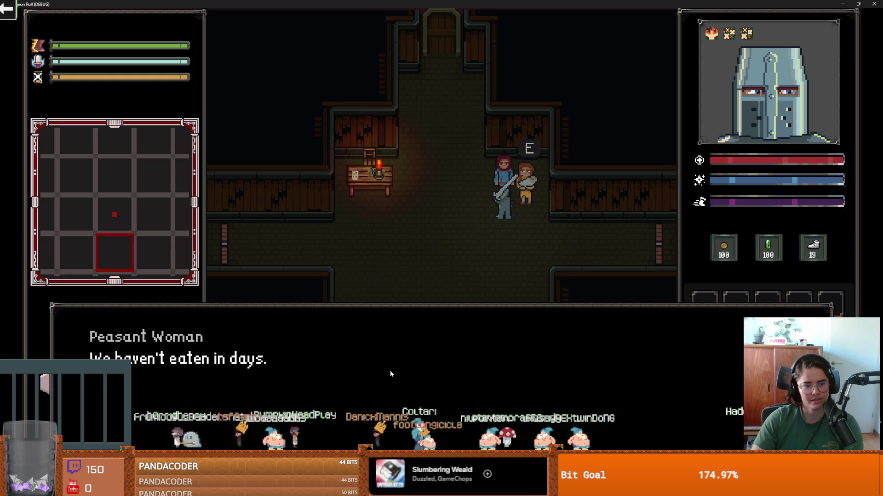
key("e")
key("e")
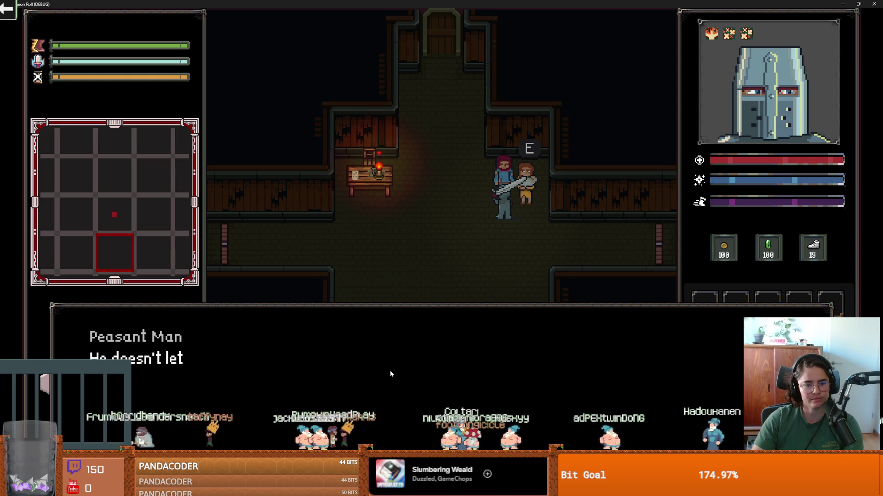
key("e")
key("e")
key("e")
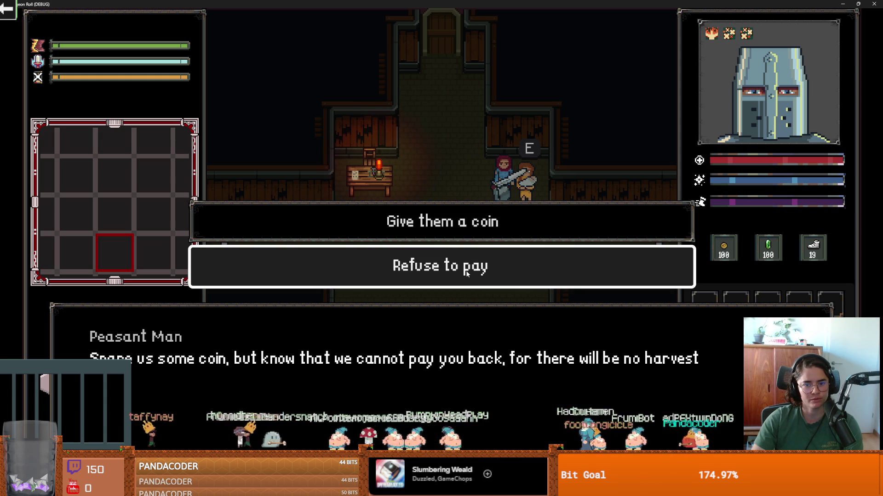
left_click(464, 275)
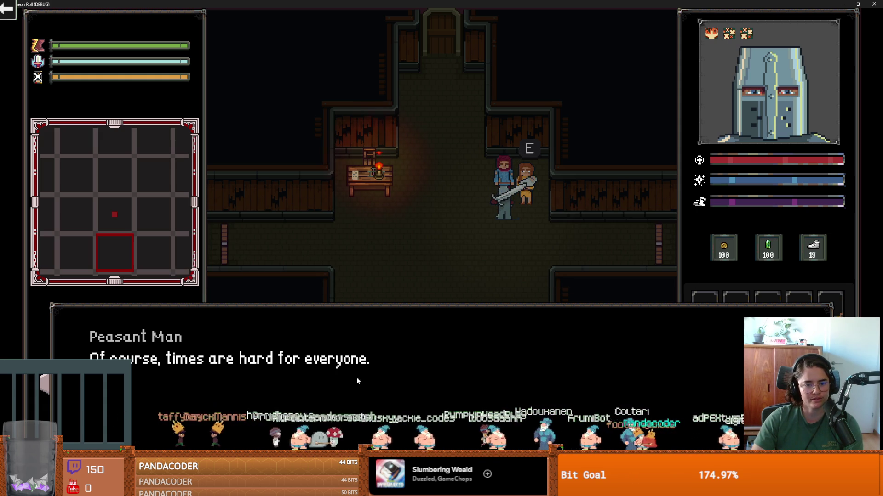
key("e")
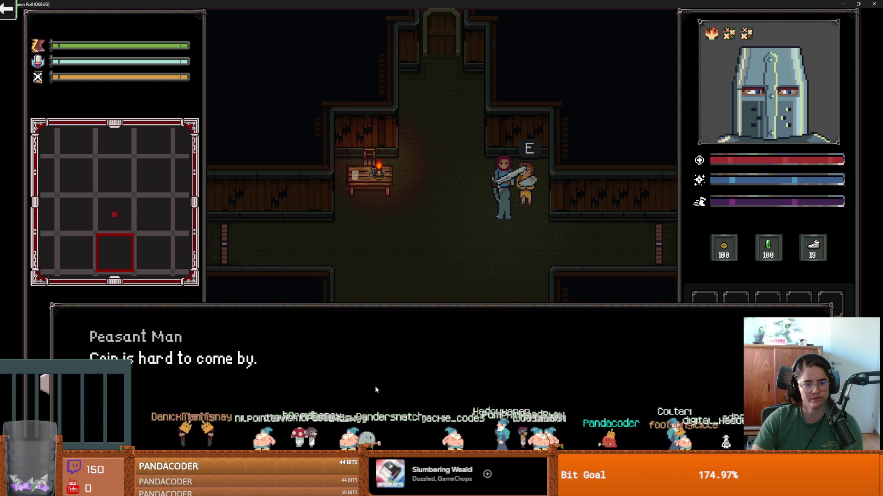
key("e")
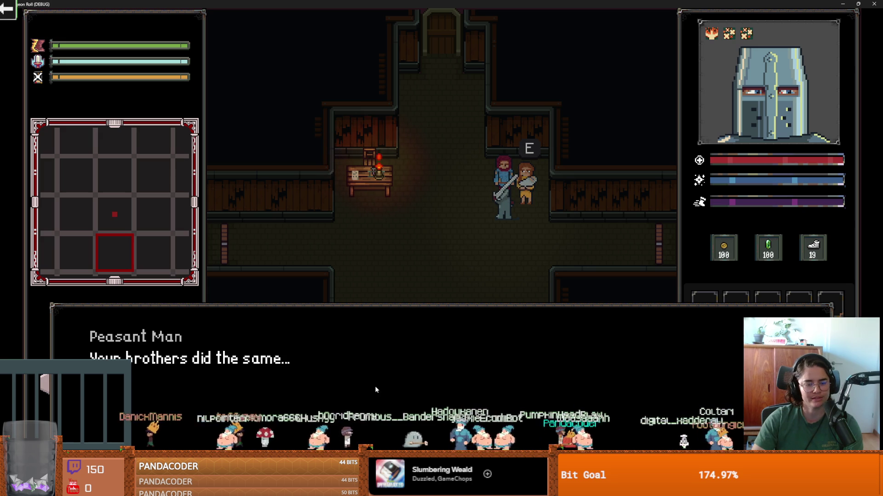
key("e")
Walk the knight around the room and restore the game window so it sits un-maximized over the editor
key("s")
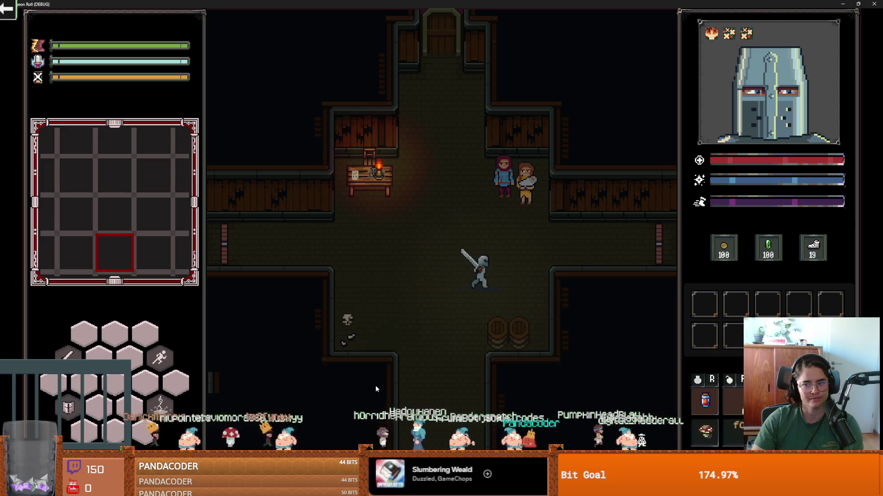
key("w")
key("super+Down")
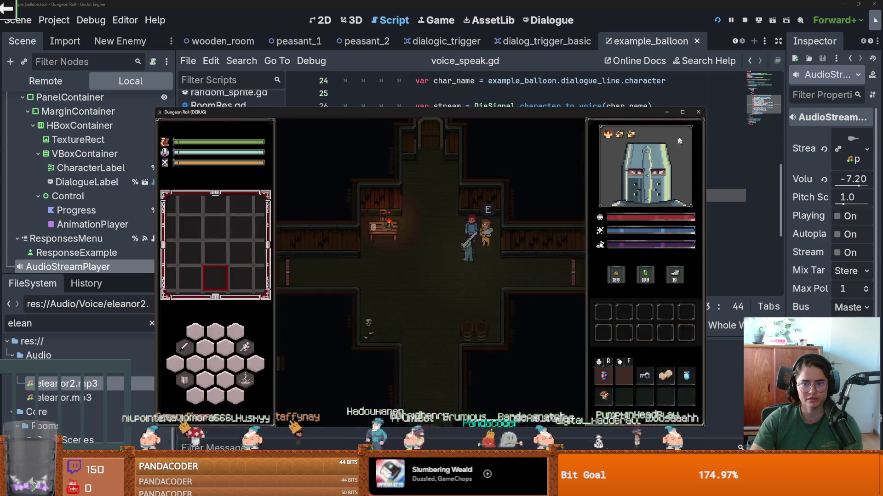
left_click(682, 112)
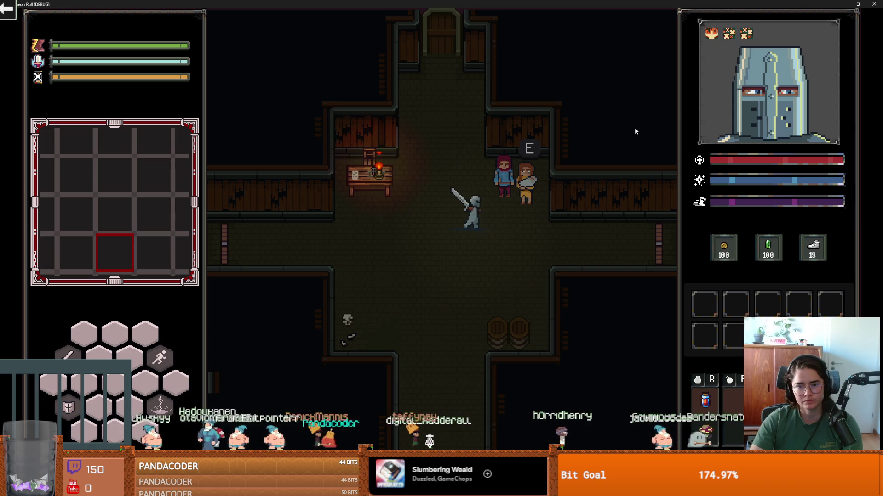
key("d")
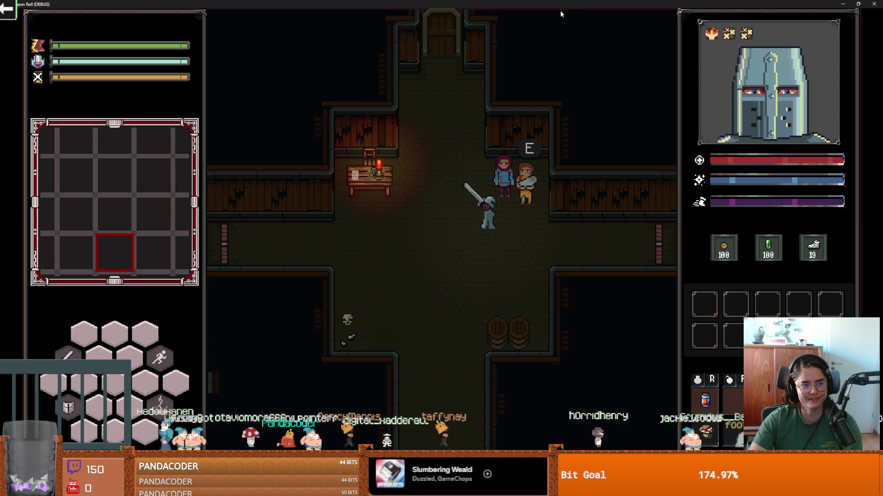
mouse_move(560, 10)
left_mouse_down()
mouse_move(521, 30)
mouse_move(521, 166)
left_mouse_up()
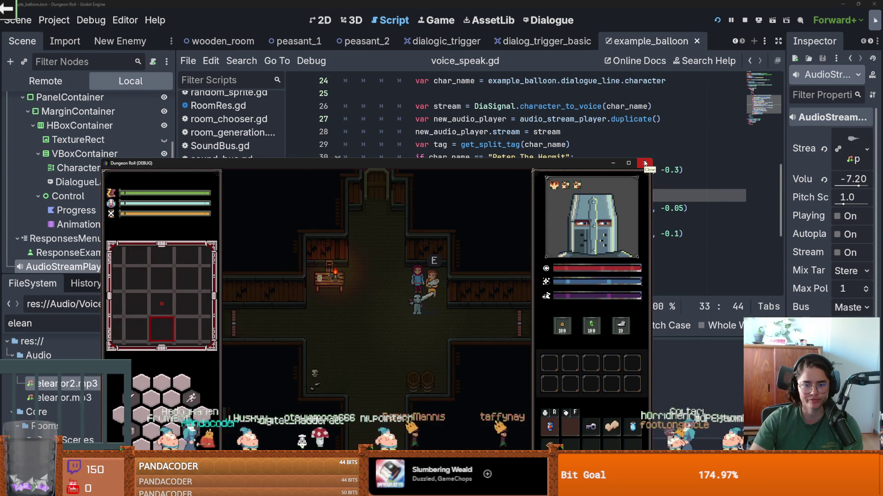
Stop the game, filter the FileSystem for 'purcha', and open purchasable_item.tscn and its script
left_click(644, 162)
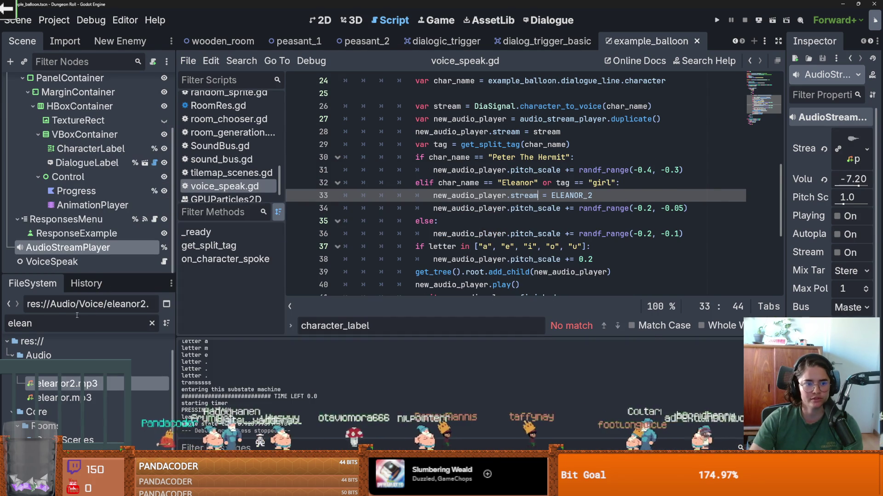
key("BackSpace")
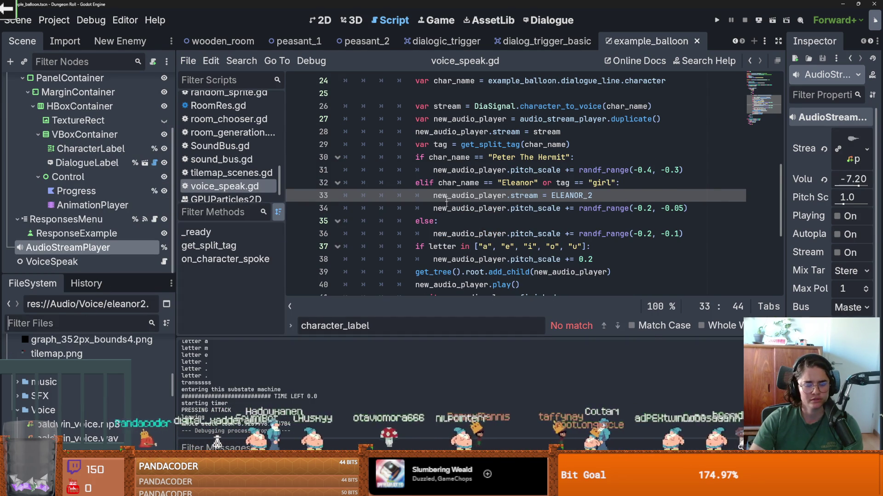
type("purcha")
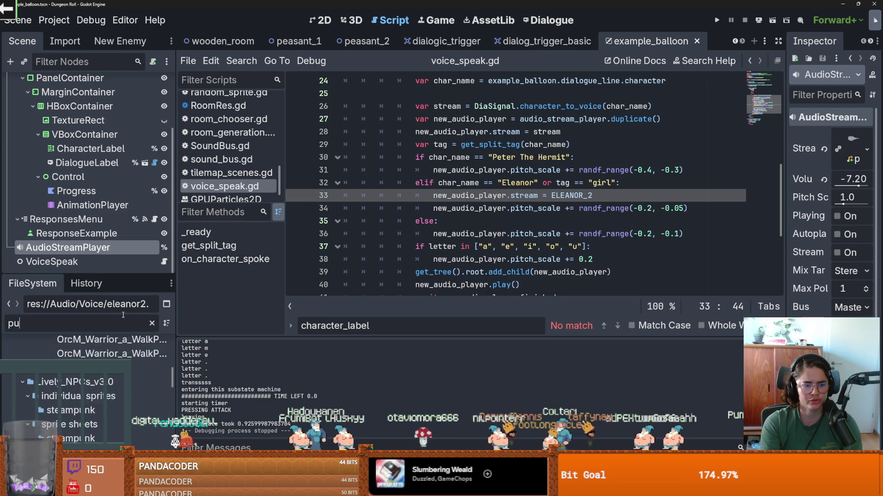
double_click(83, 430)
scroll(450, 189, "down", 10)
scroll(450, 189, "down", 6)
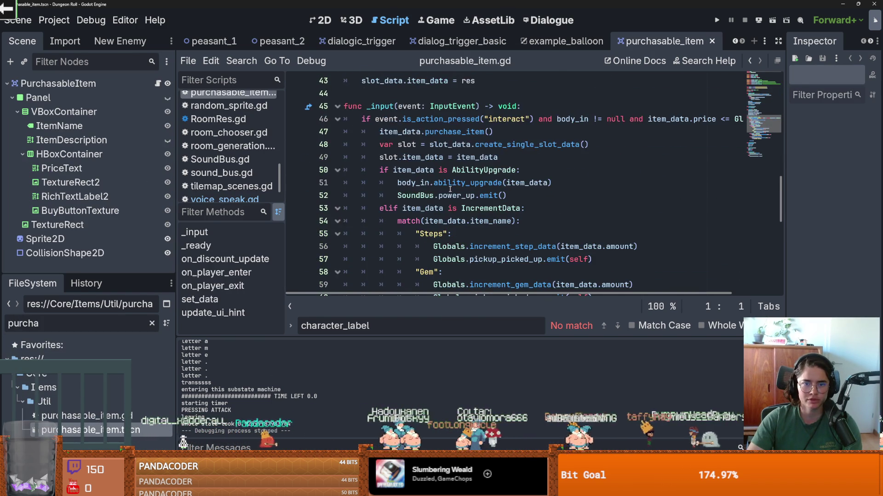
scroll(450, 189, "down", 4)
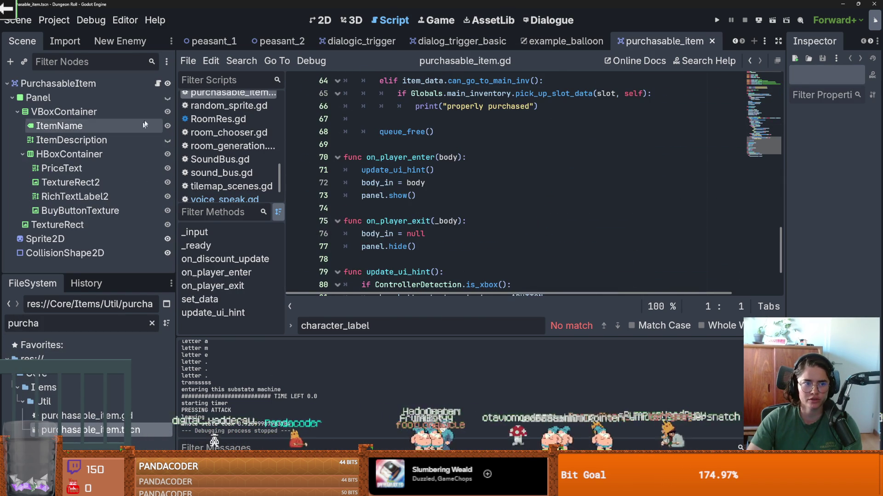
left_click(157, 83)
Read the PurchasableItem script, enlarge the file browser and frame the PurchasableItem root node
scroll(408, 171, "up", 6)
scroll(407, 171, "up", 12)
scroll(413, 194, "down", 3)
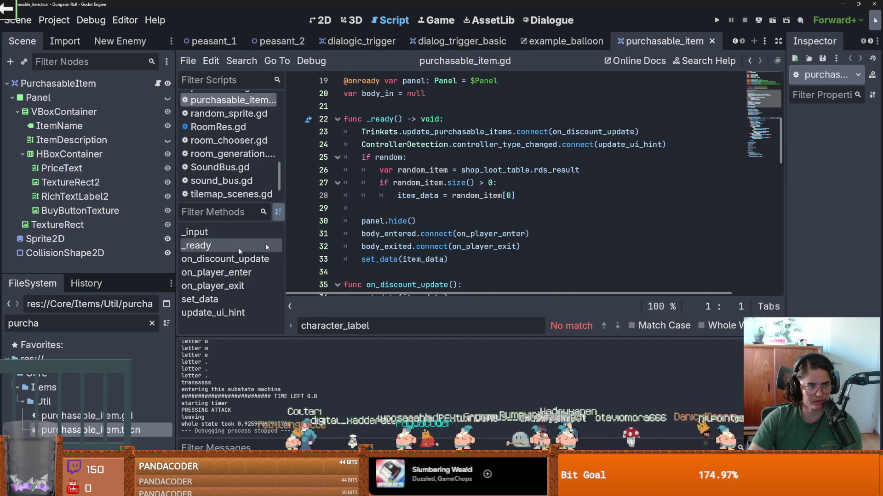
left_click_drag(119, 275, 131, 243)
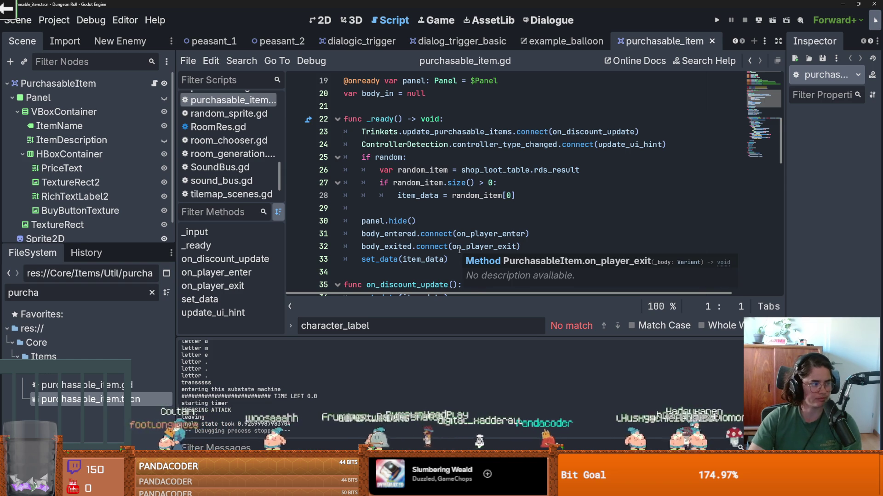
scroll(460, 250, "down", 8)
scroll(460, 249, "up", 5)
scroll(464, 246, "up", 3)
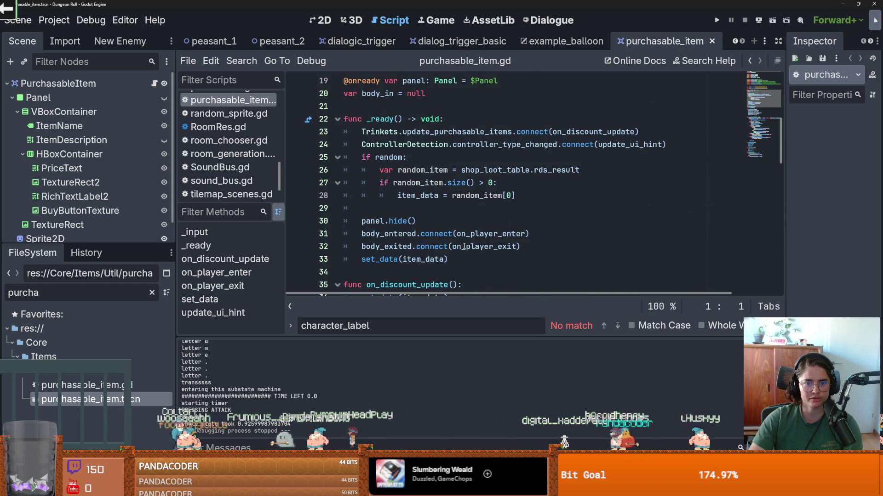
left_click(58, 83)
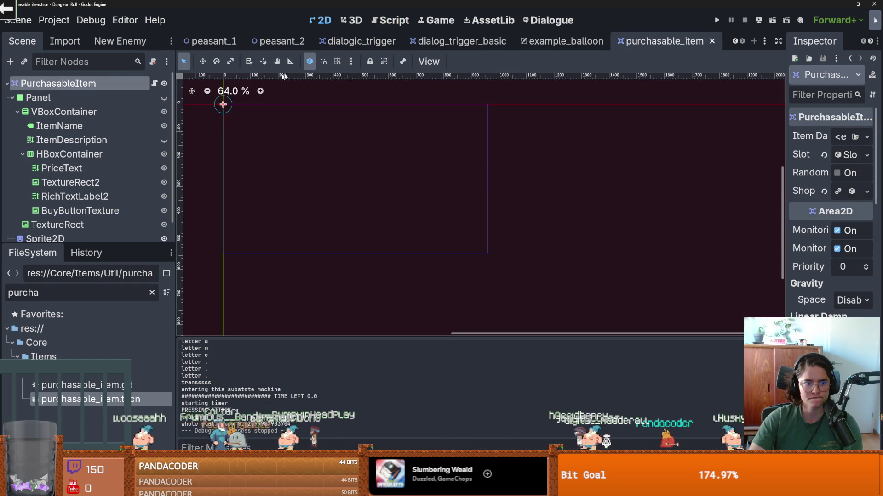
scroll(231, 124, "up", 1)
key("shift+f")
scroll(83, 219, "down", 1)
scroll(84, 219, "up", 1)
Return to the purchasable_item script and jump to purchase_item's definition in item_data.gd
left_click(155, 83)
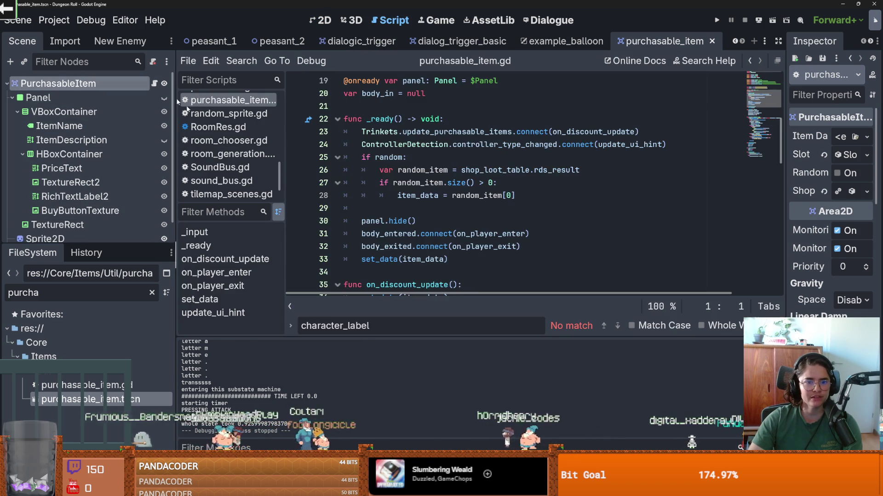
scroll(386, 246, "down", 3)
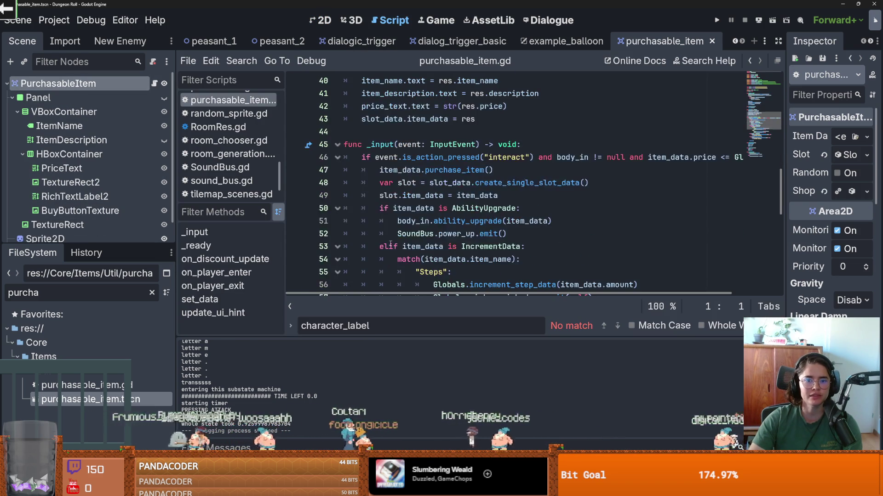
left_click(468, 171, "ctrl")
scroll(430, 167, "up", 1)
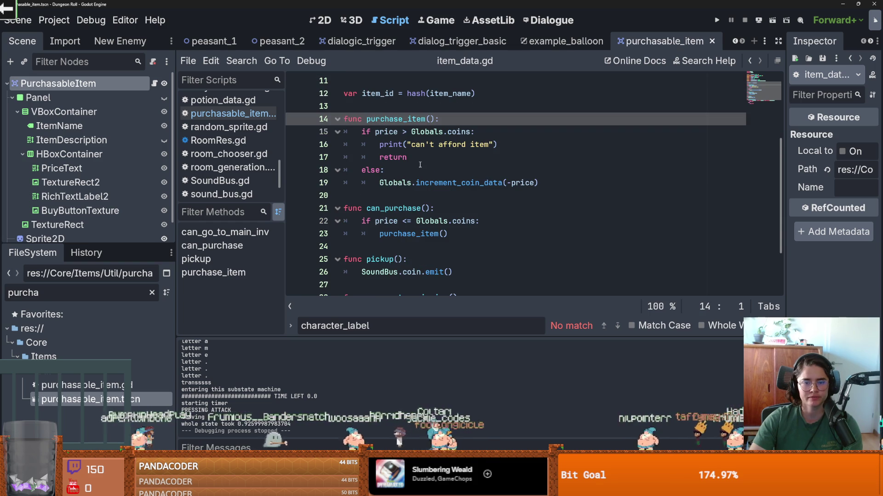
Select the Globals.increment_coin_data(-price) line and browse the dialogue files back to peasants_1_dialogue
left_click_drag(539, 183, 377, 178)
key("ctrl+c")
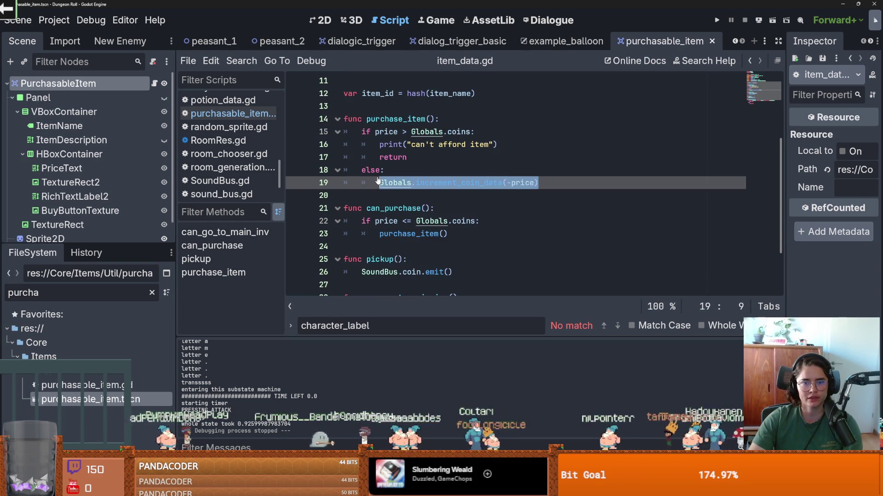
left_click(539, 22)
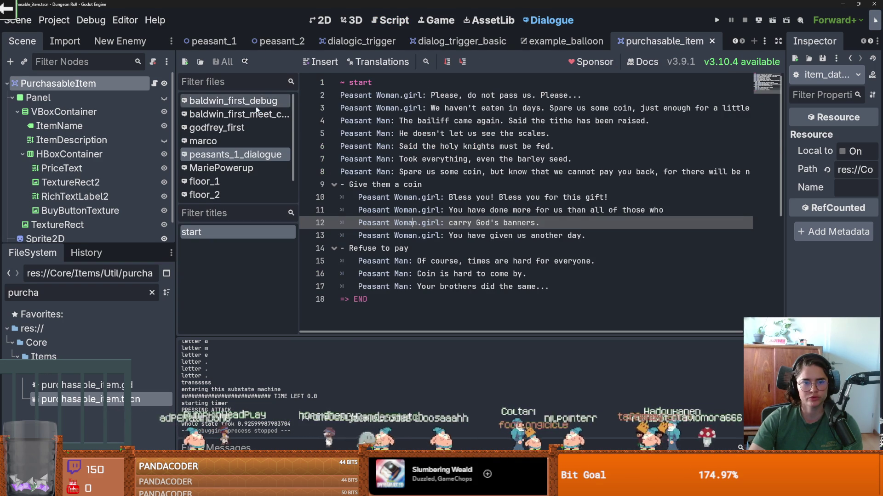
left_click(236, 114)
left_click(250, 101)
left_click(238, 118)
scroll(356, 152, "down", 3)
scroll(413, 235, "up", 3)
scroll(108, 198, "down", 1)
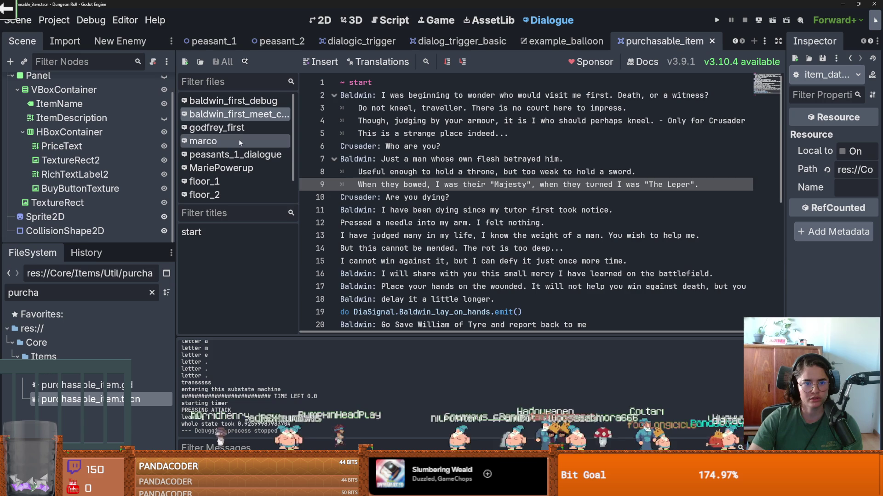
left_click(239, 131)
left_click(235, 155)
Paste the increment_coin_data(-price) call, indented, under '- Give them a coin'
left_click(453, 187)
key("Return")
key("ctrl+v")
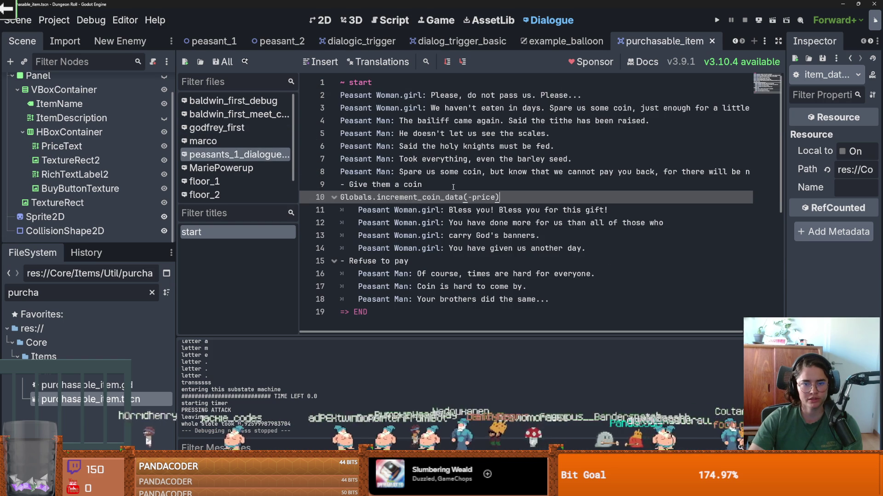
left_click(341, 198)
key("Tab")
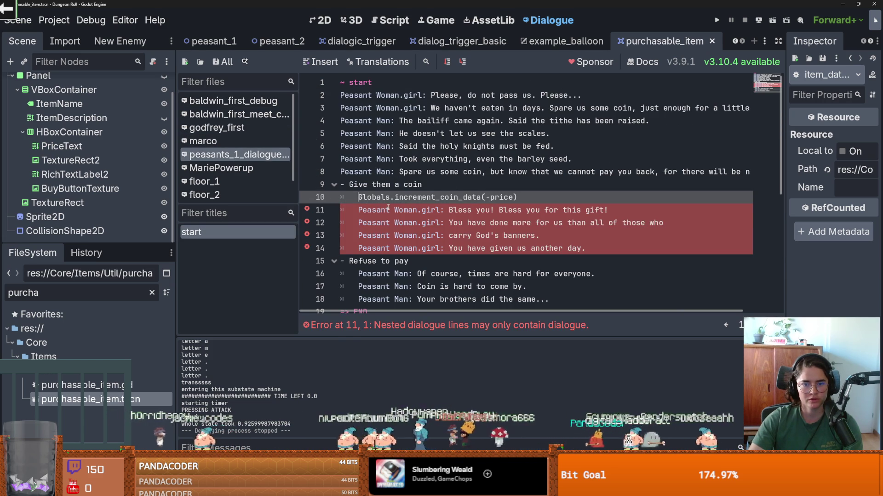
Copy the DiaSignal.Baldwin_lay_on_hands emit line from baldwin_first_debug and paste it under the coin choice
left_click(239, 133)
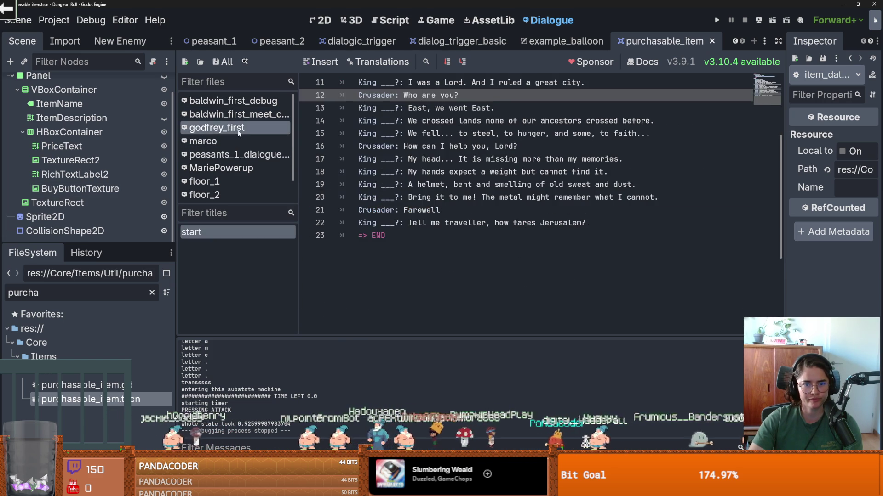
left_click(236, 114)
left_click(234, 100)
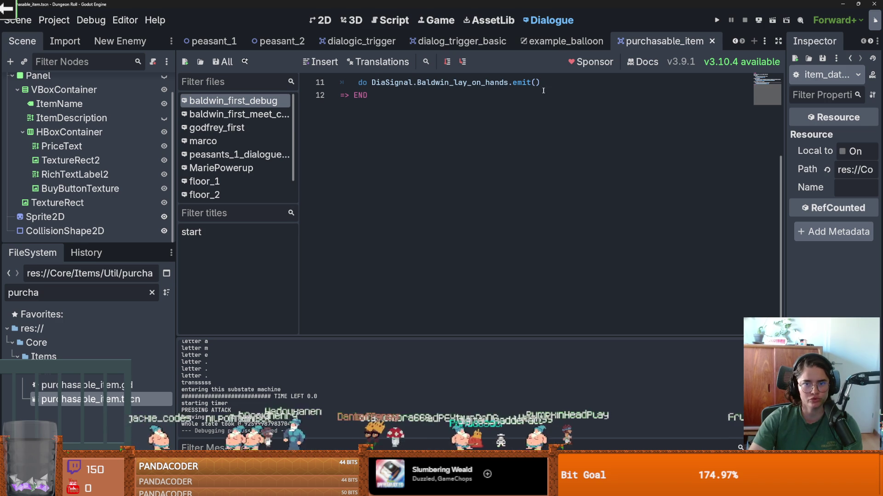
left_click_drag(542, 85, 359, 82)
key("ctrl+c")
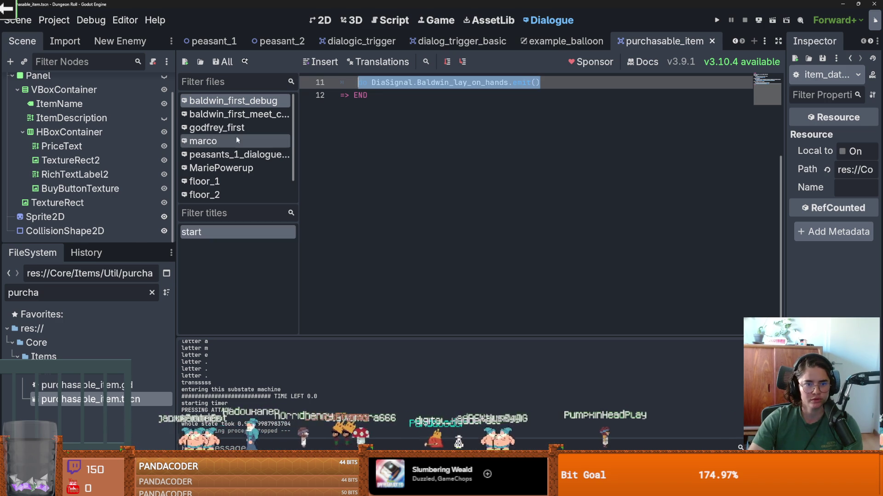
left_click(234, 154)
left_click(466, 189)
key("Return")
key("ctrl+v")
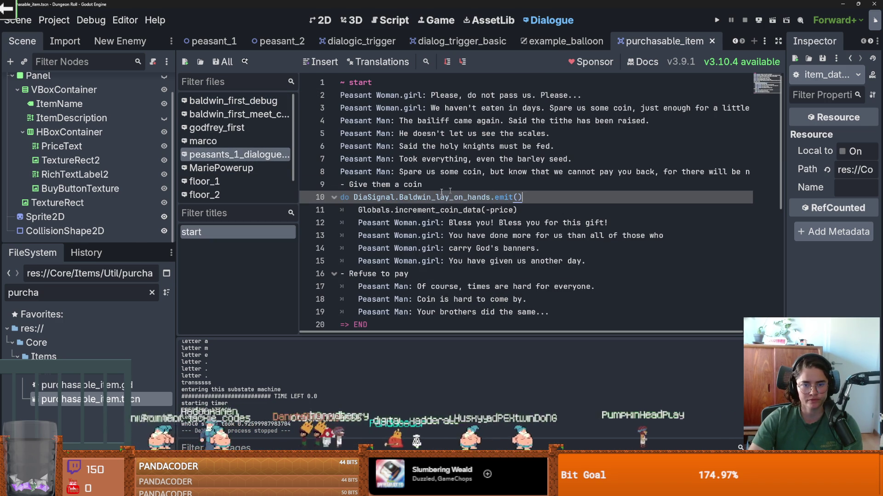
Indent the emit line and prefix the coin line with 'do', adding a dot after increment_coin_data
left_click(342, 199)
key("Tab")
left_click(358, 210)
type("do")
left_click(499, 210)
type(".emit")
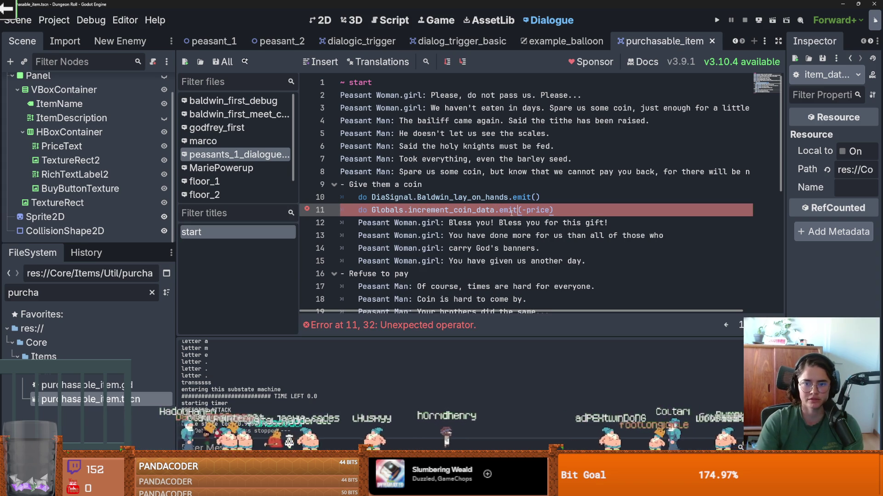
Try deleting the Baldwin_lay_on_hands emit line, then undo and inspect its signal name
left_click(541, 197)
key("shift+Home")
key("shift+Home")
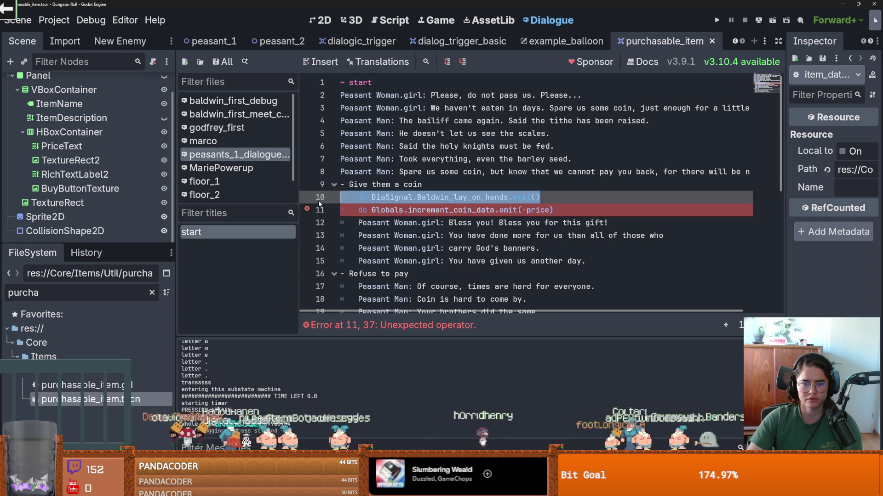
key("BackSpace")
key("ctrl+z")
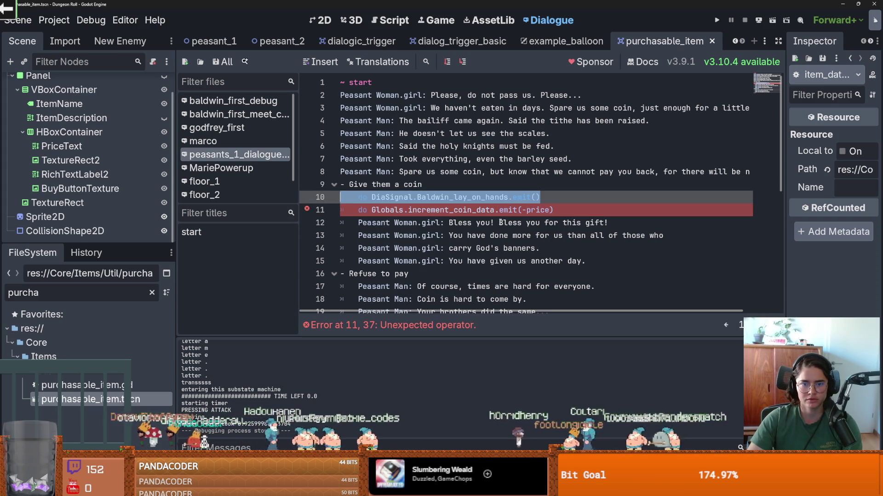
left_click(467, 210)
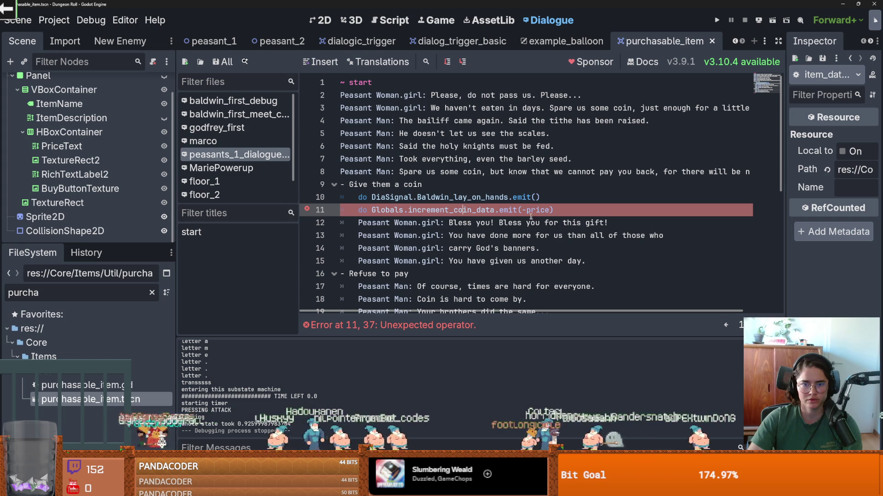
double_click(496, 198)
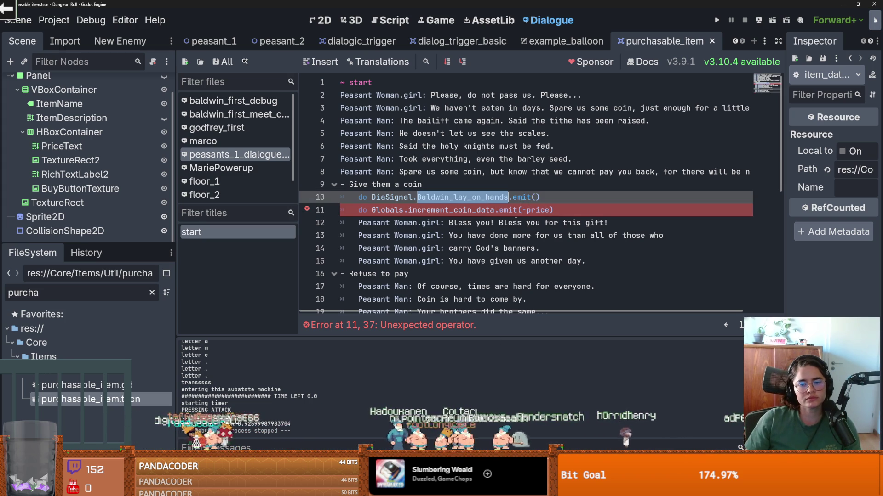
Change the argument to -1, delete the Baldwin_lay_on_hands line, and launch the game
double_click(529, 209)
type("1")
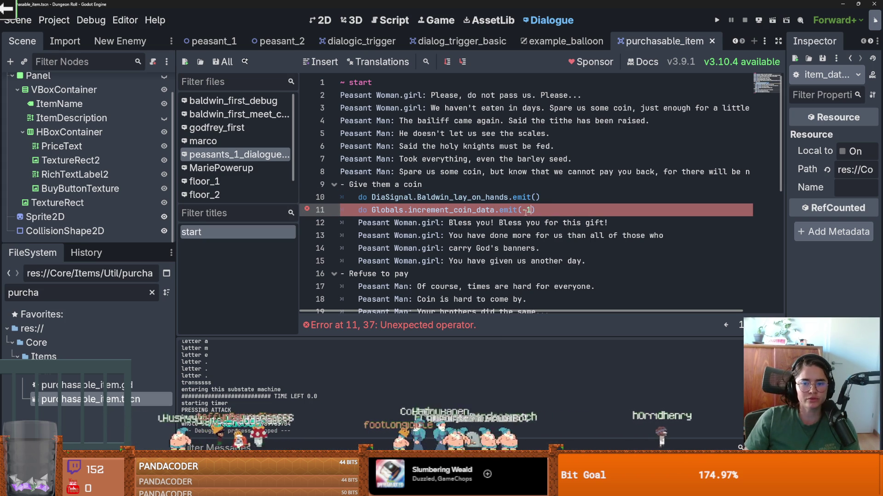
triple_click(561, 195)
key("BackSpace")
key("BackSpace")
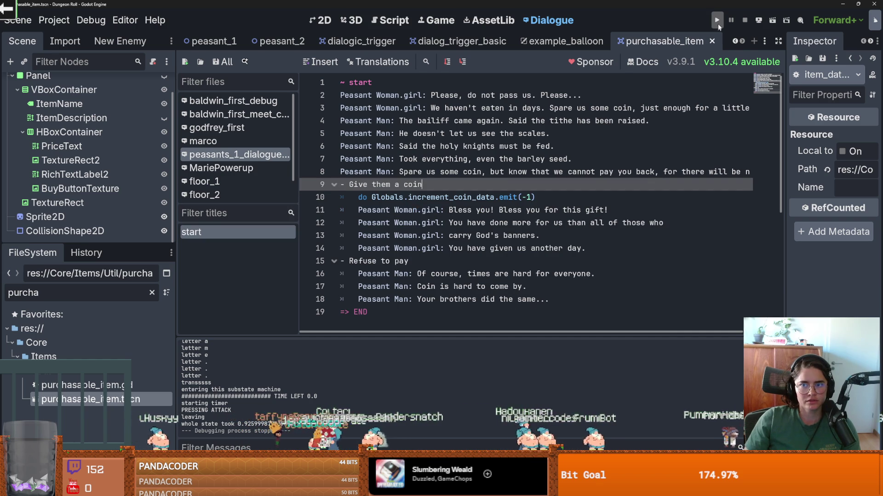
left_click(718, 22)
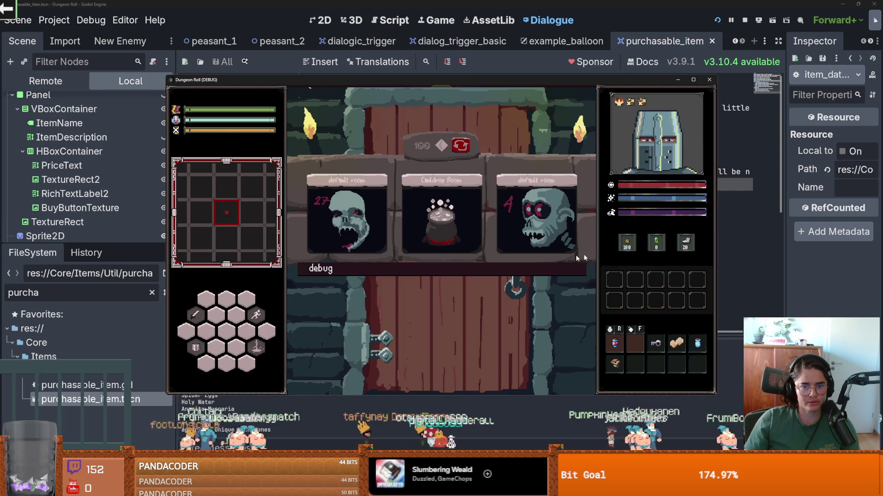
Approach the peasants, advance their dialogue, pick 'Give them a coin', then stop the game with F8
scroll(515, 324, "down", 5)
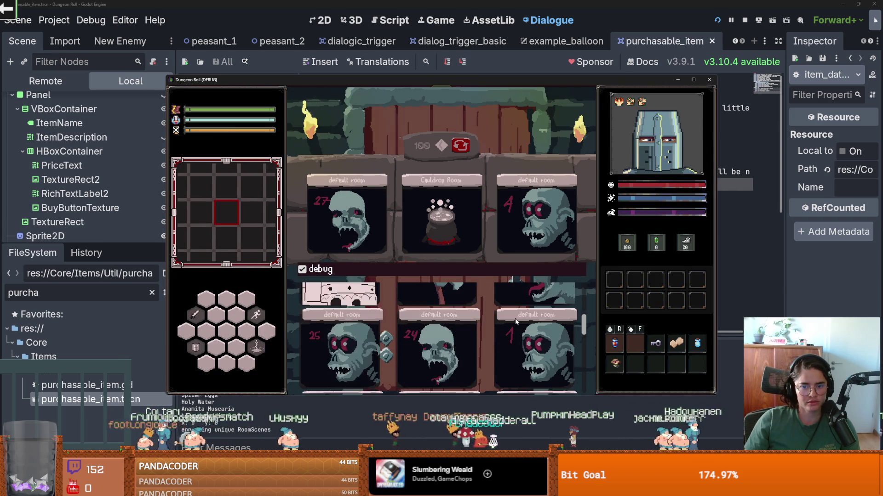
left_click(503, 294)
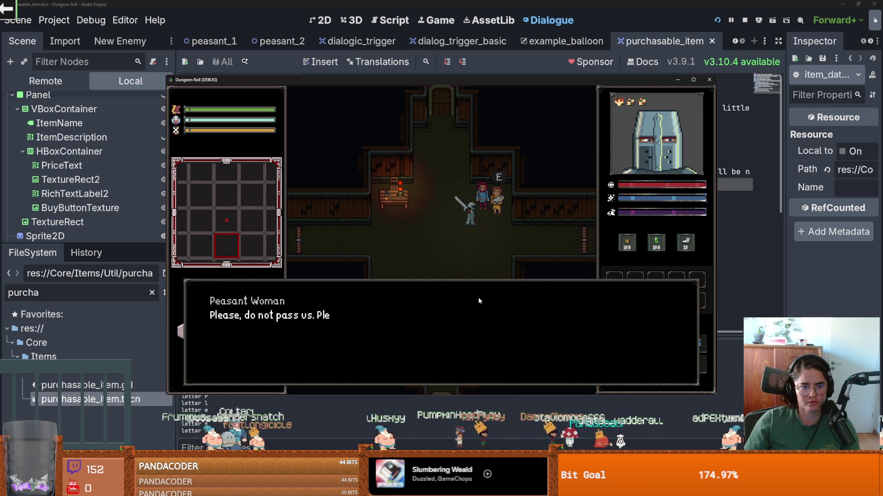
left_click(478, 296)
left_click(477, 296)
left_click(477, 296)
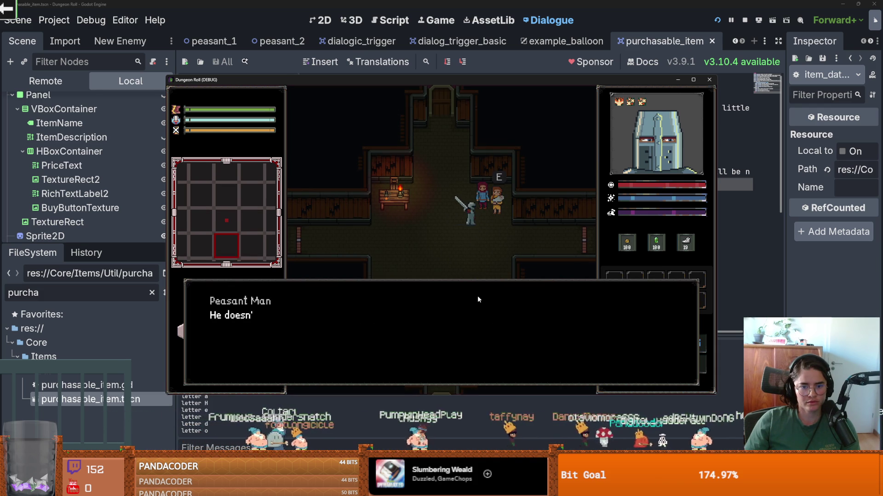
left_click(477, 296)
left_click(477, 297)
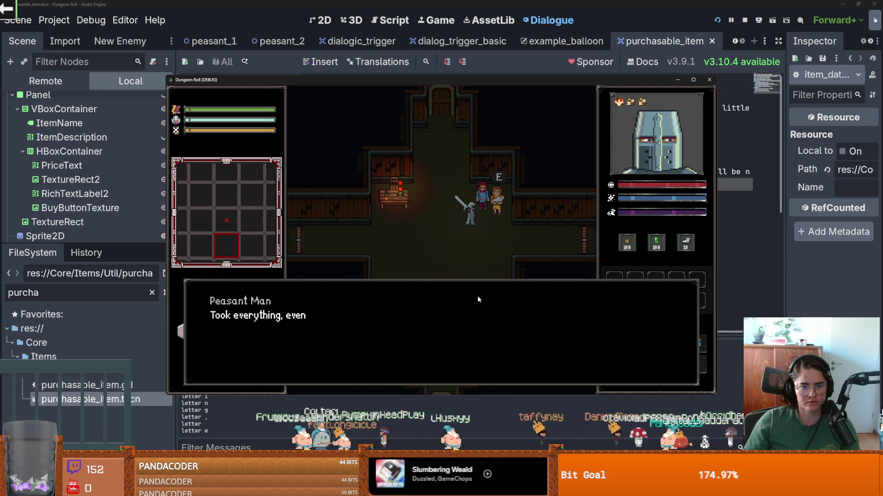
left_click(477, 296)
left_click(477, 296)
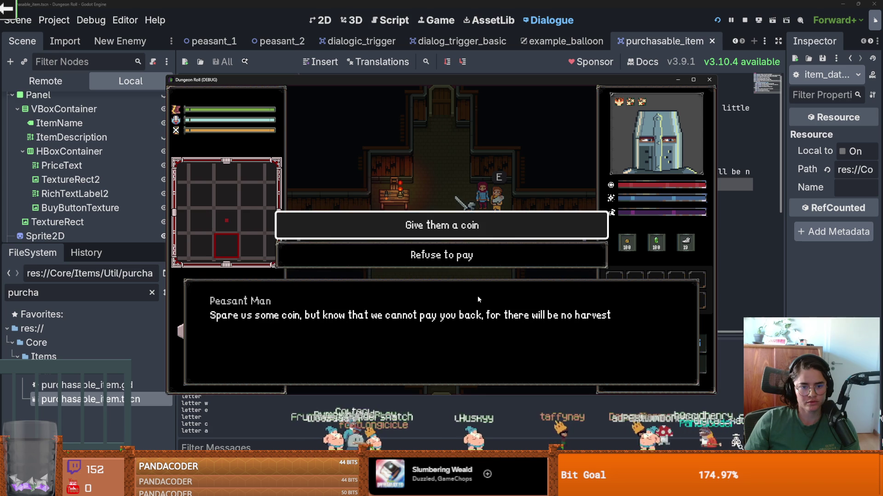
left_click(468, 225)
key("F8")
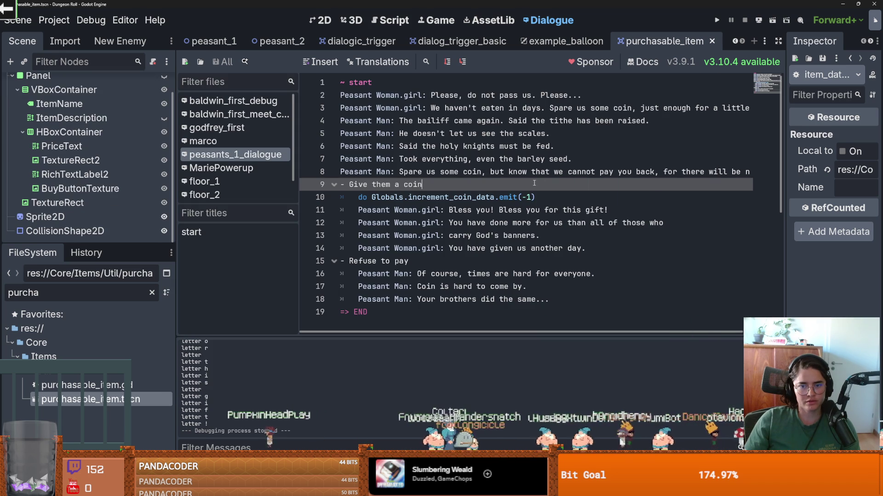
Add a blank line after the line-10 coin emit and save with Ctrl+S
left_click(561, 193)
key("Return")
key("ctrl+s")
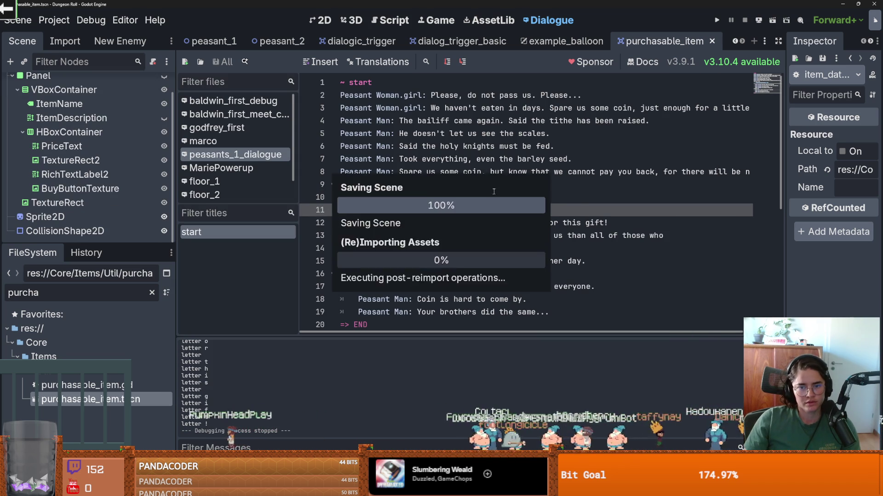
Open the PurchasableItem script, then switch to the Dungeon scene tab
scroll(105, 109, "up", 2)
left_click(155, 84)
scroll(459, 183, "up", 1)
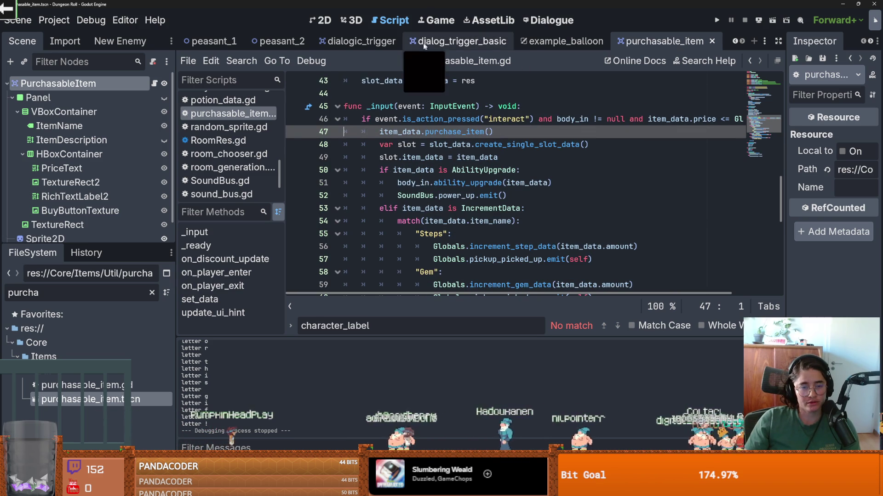
scroll(736, 42, "up", 10)
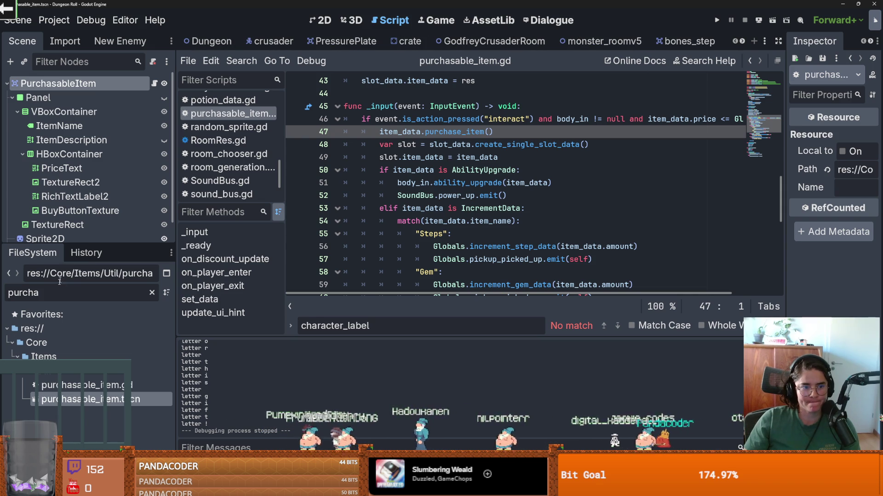
left_click(209, 41)
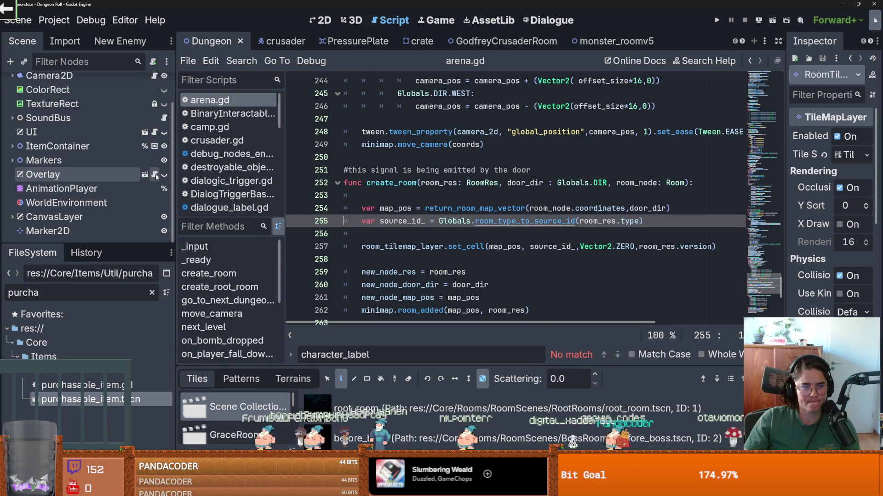
Open the Overlay script, then check increment_coin_data on line 10 of peasants_1_dialogue in the Dialogue editor
left_click(154, 175)
scroll(440, 227, "down", 10)
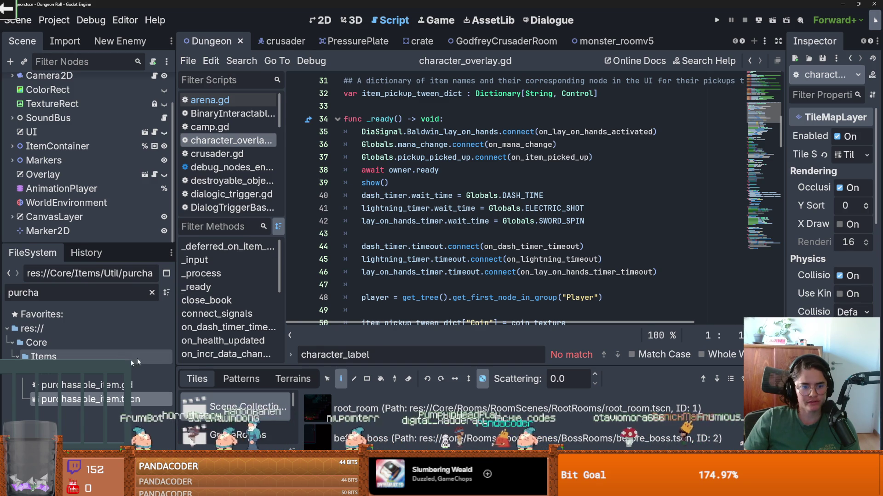
left_click(542, 22)
double_click(452, 197)
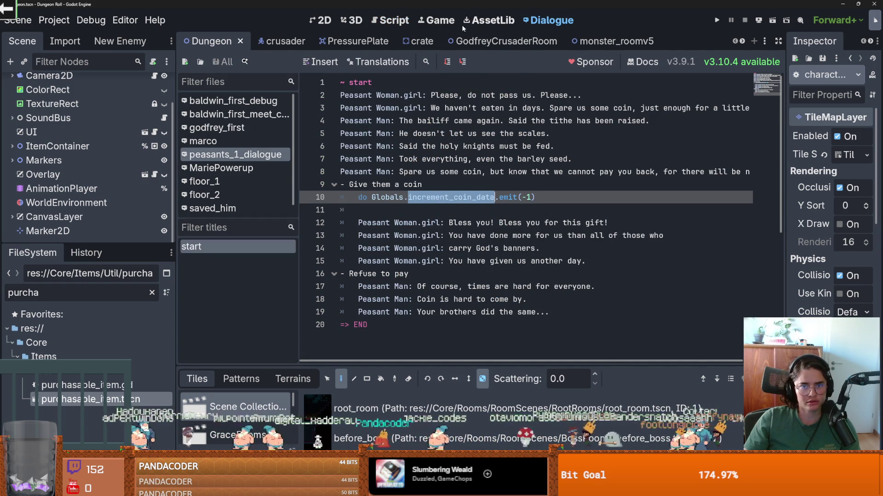
left_click(453, 197)
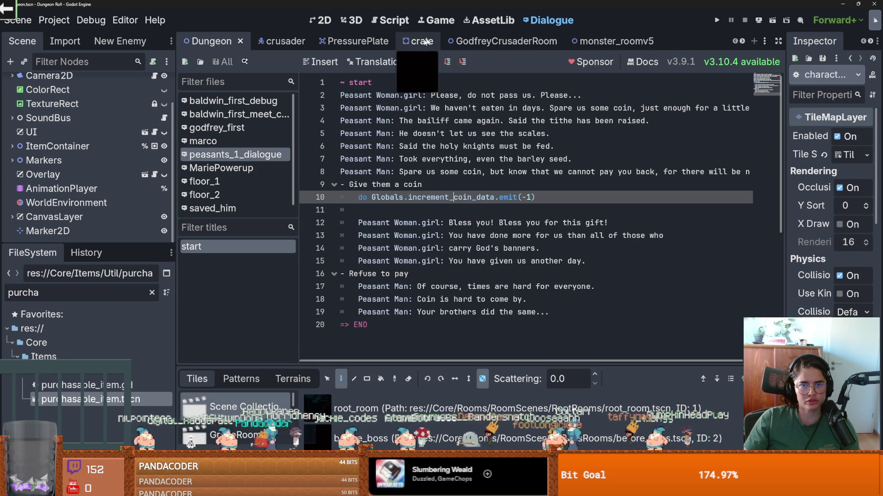
left_click(741, 41)
left_click(742, 41)
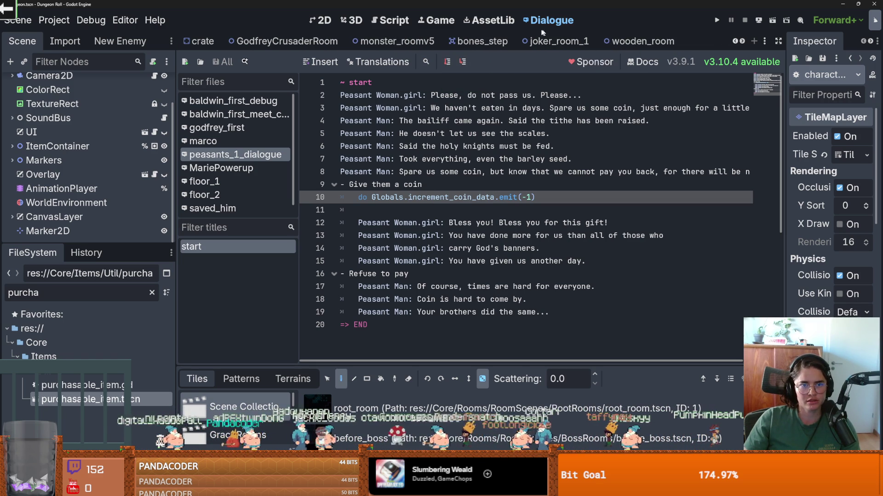
left_click(735, 41)
left_click(736, 41)
scroll(92, 115, "up", 2)
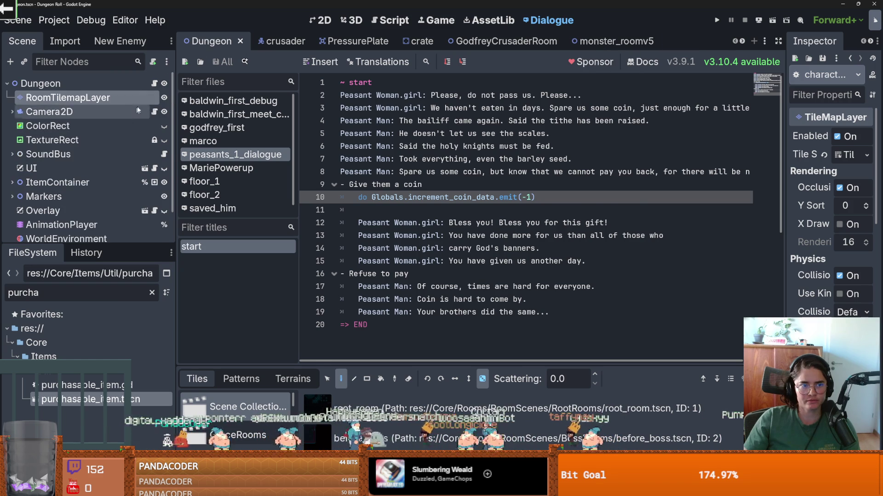
Open the Dungeon node's arena.gd and scroll through the signal connections in _ready
left_click(155, 84)
scroll(459, 204, "up", 15)
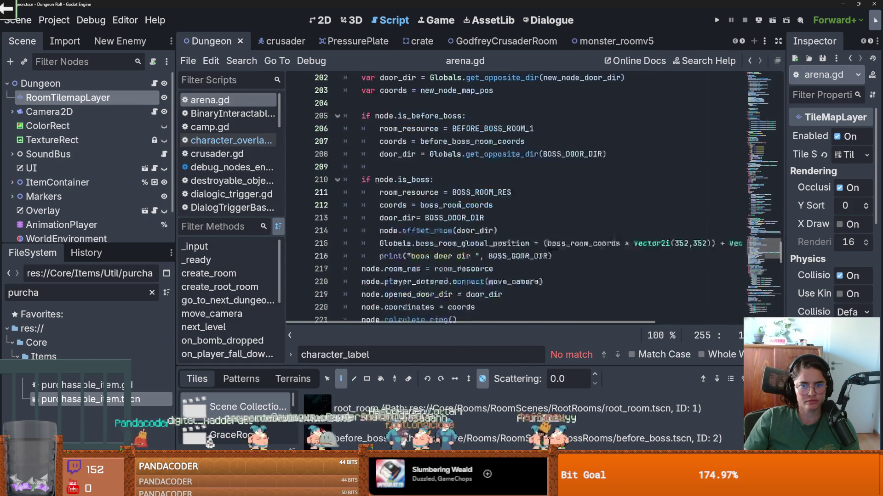
scroll(459, 205, "up", 20)
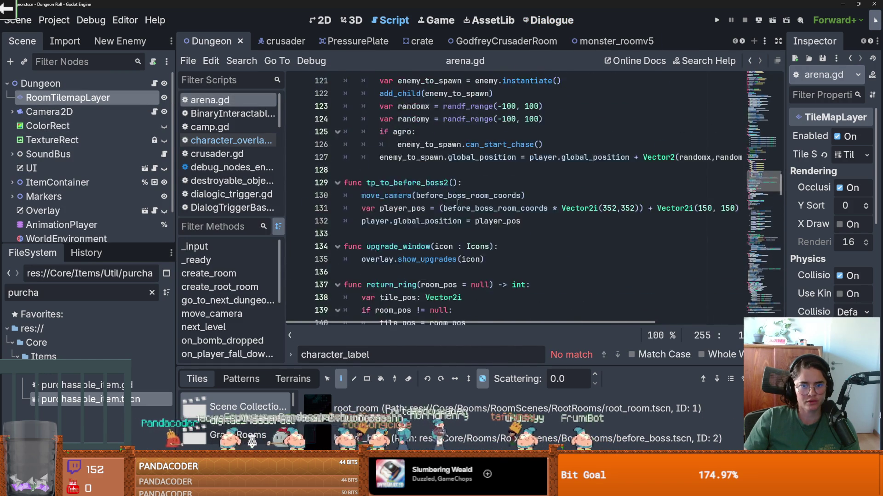
scroll(458, 202, "up", 20)
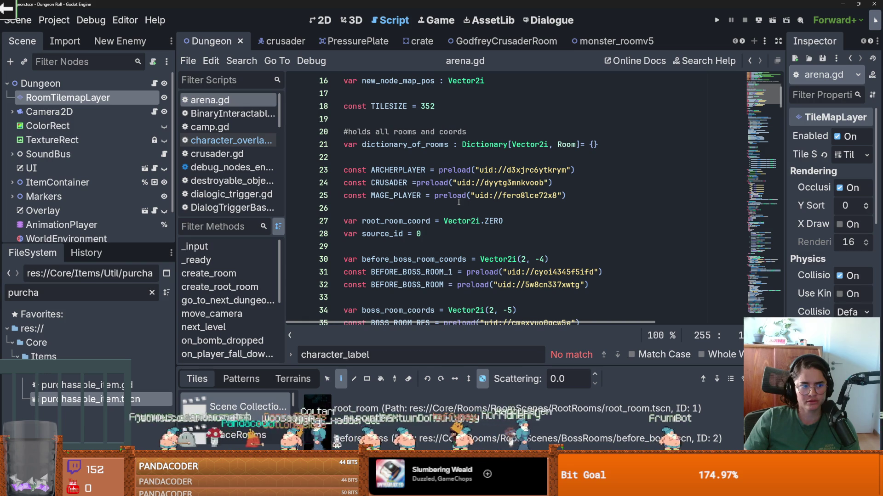
scroll(458, 202, "up", 5)
scroll(458, 202, "down", 11)
scroll(459, 202, "down", 3)
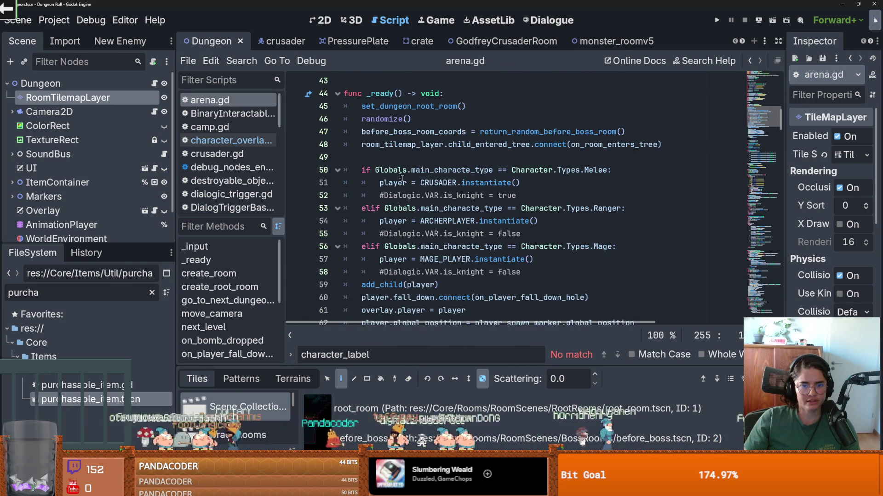
left_click(441, 157)
scroll(425, 190, "down", 3)
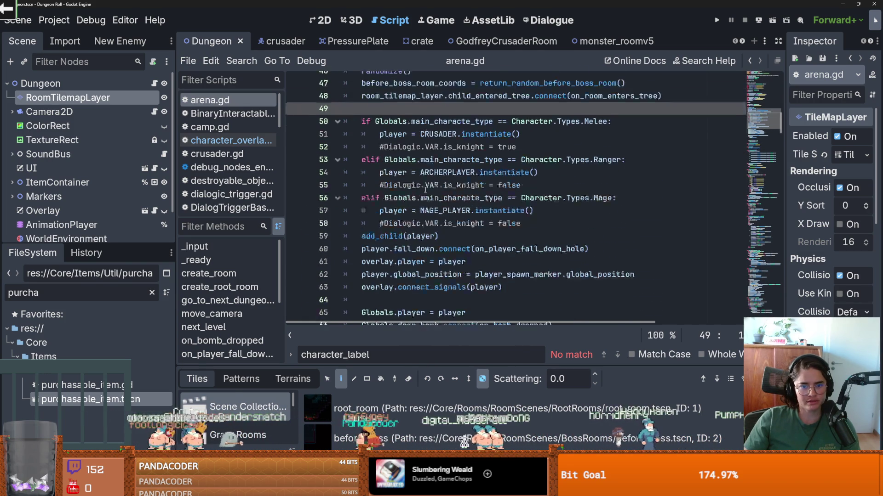
scroll(402, 223, "down", 1)
left_click(402, 222)
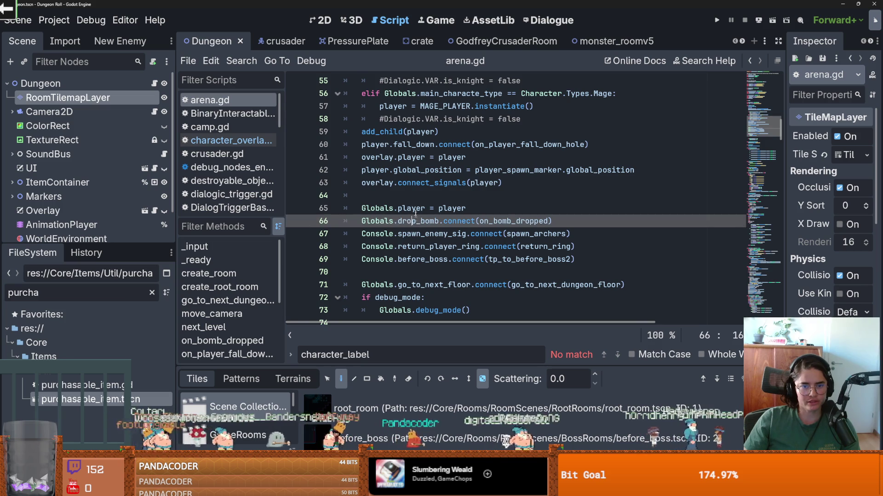
left_click(404, 202)
scroll(435, 217, "down", 1)
Move the return_player_ring connect line down with Alt+Down
left_click(394, 208)
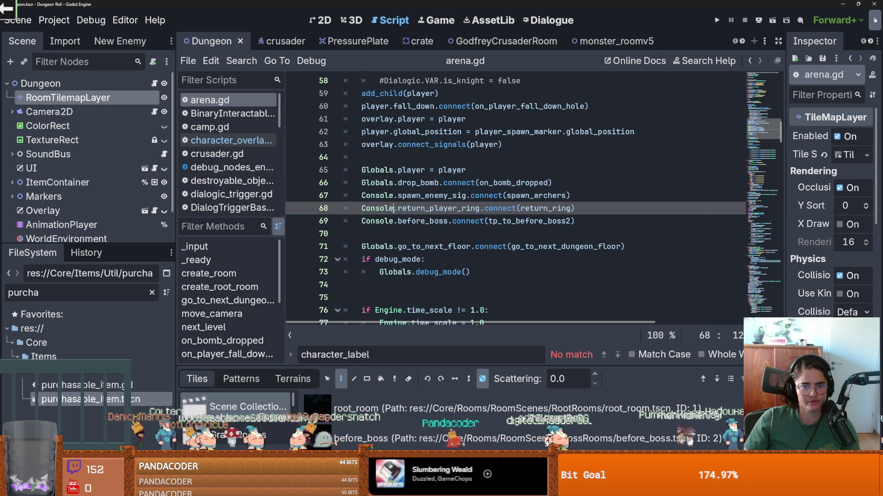
scroll(409, 209, "up", 1)
scroll(422, 209, "down", 1)
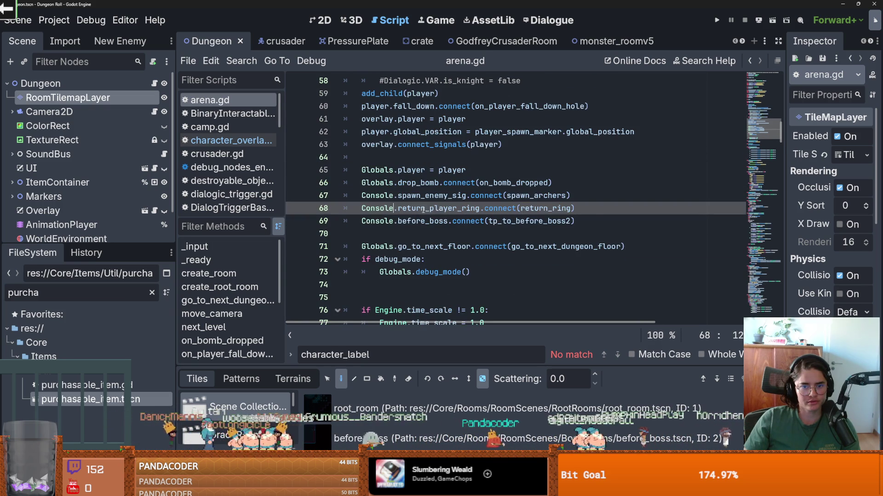
mouse_move(432, 210)
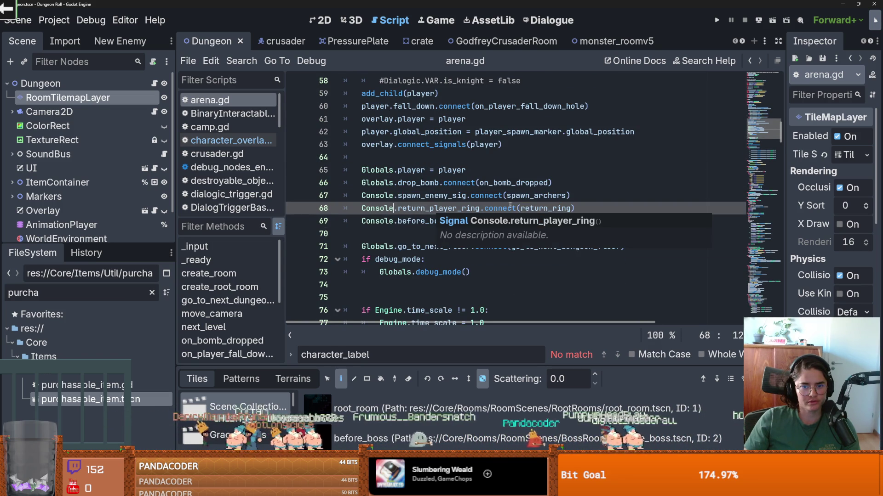
key("alt+Down")
Review arena.gd around blank line 70, then open character_overlay.gd's _ready signal connections
left_click(430, 237)
scroll(431, 239, "up", 4)
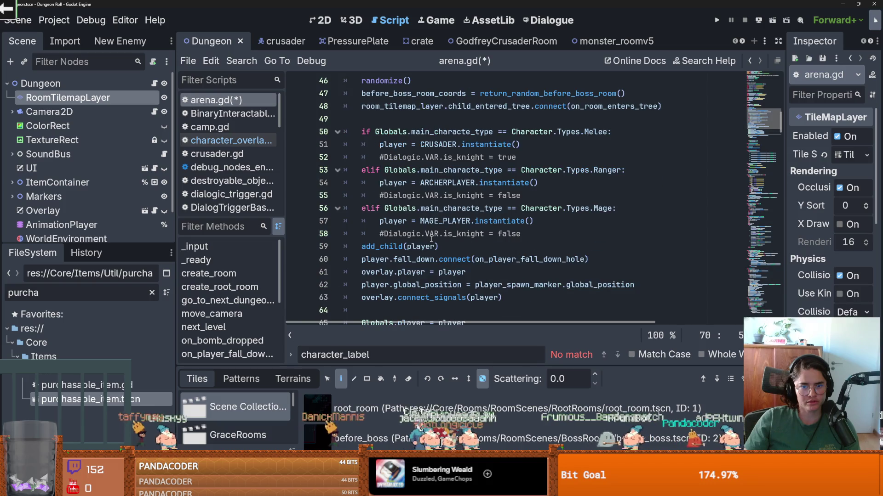
scroll(431, 238, "down", 2)
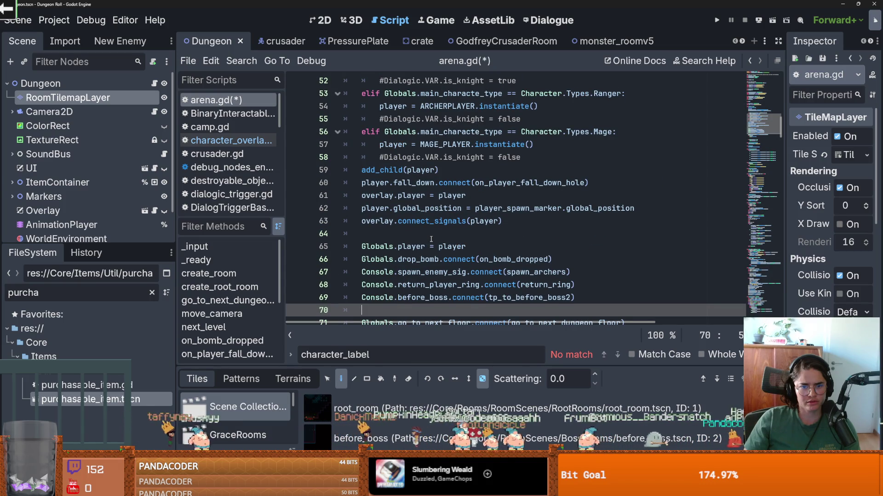
scroll(431, 239, "down", 1)
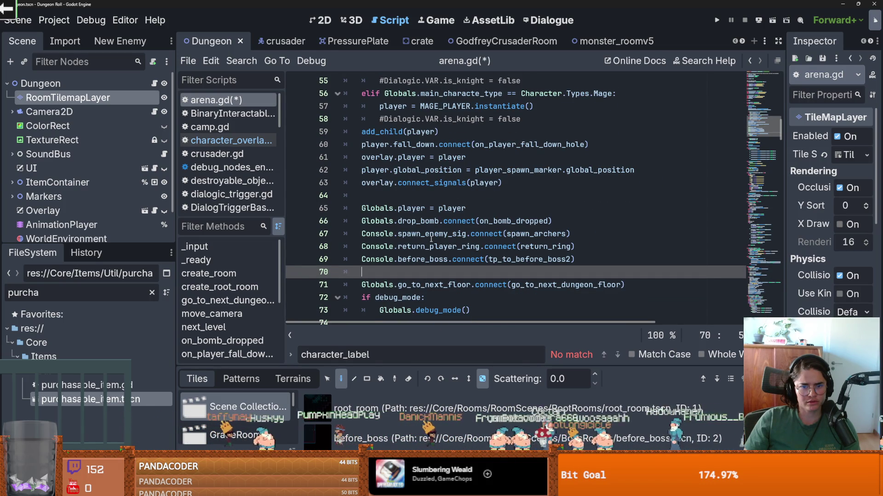
scroll(114, 198, "down", 2)
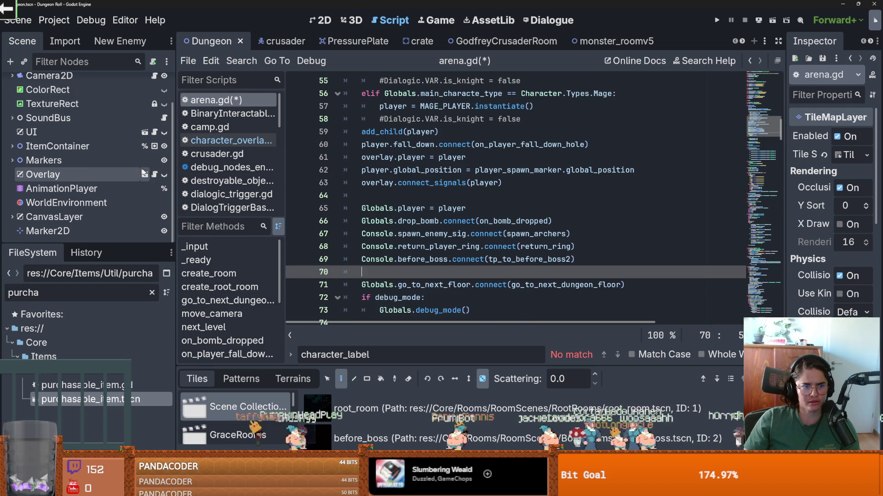
left_click(154, 175)
scroll(398, 212, "up", 1)
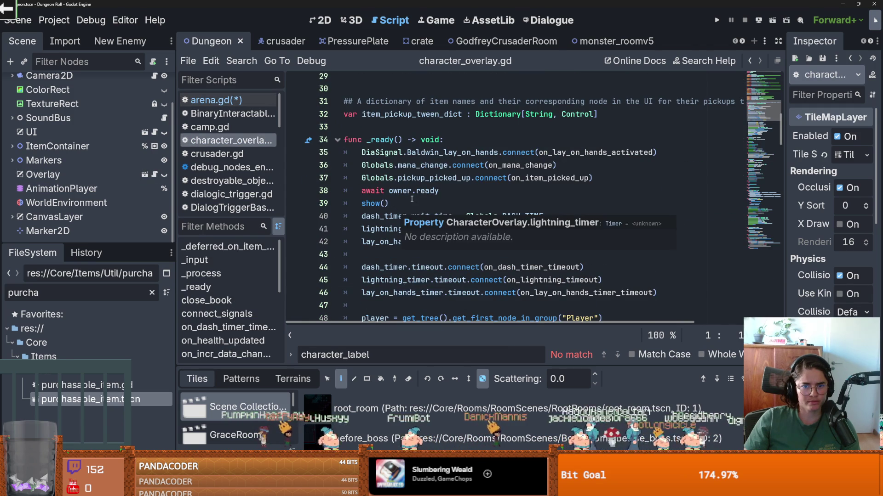
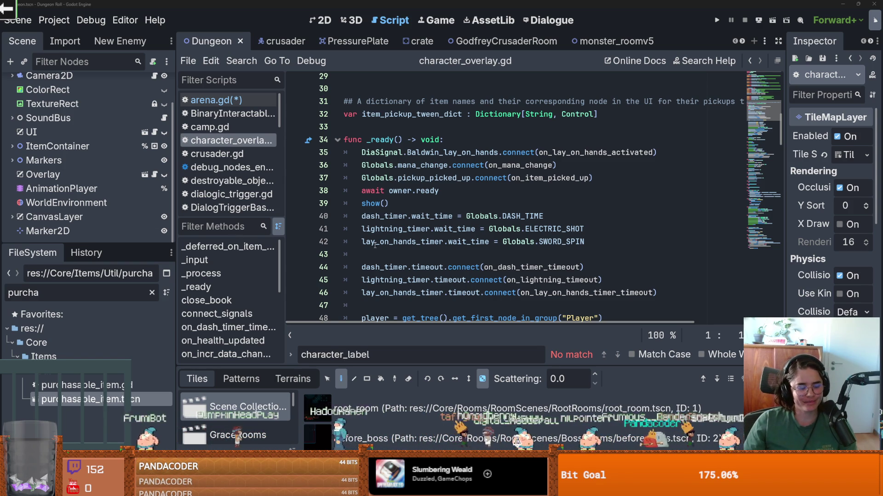
Review the incr_data_changed connection on line 59 and delete the Baldwin_lay_on_hands emit call on line 60
mouse_move(375, 246)
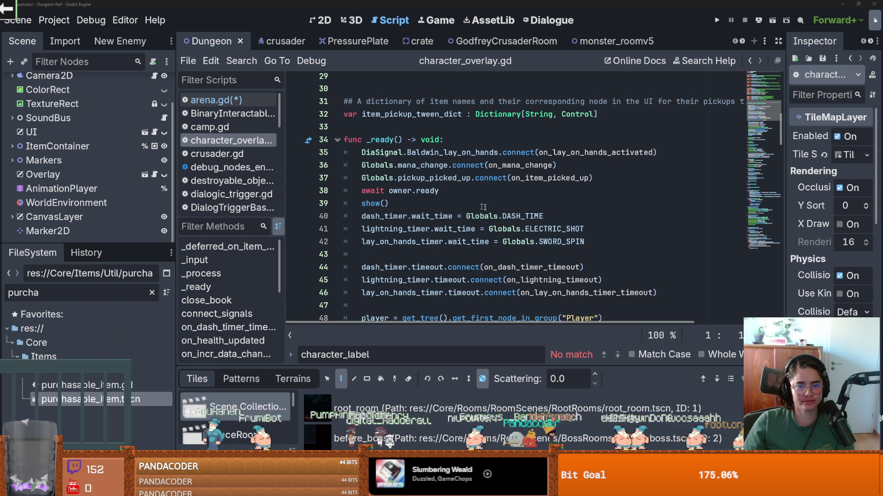
scroll(442, 218, "down", 1)
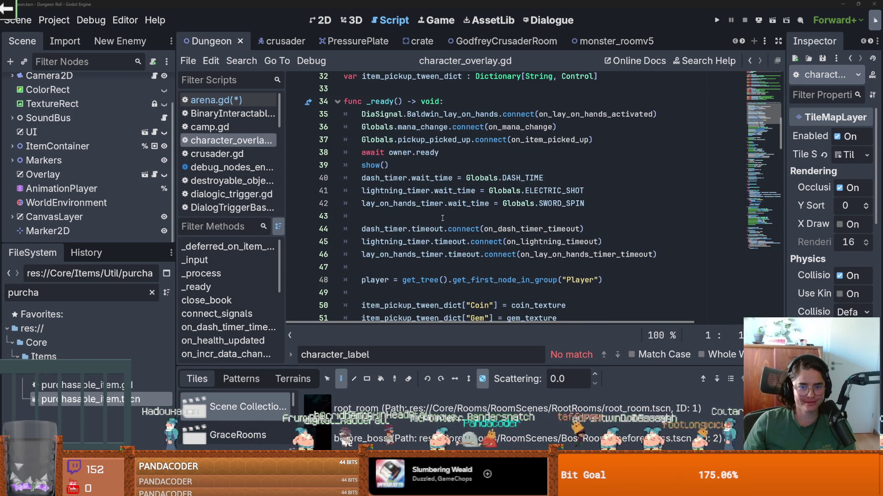
scroll(442, 218, "down", 1)
scroll(426, 236, "down", 2)
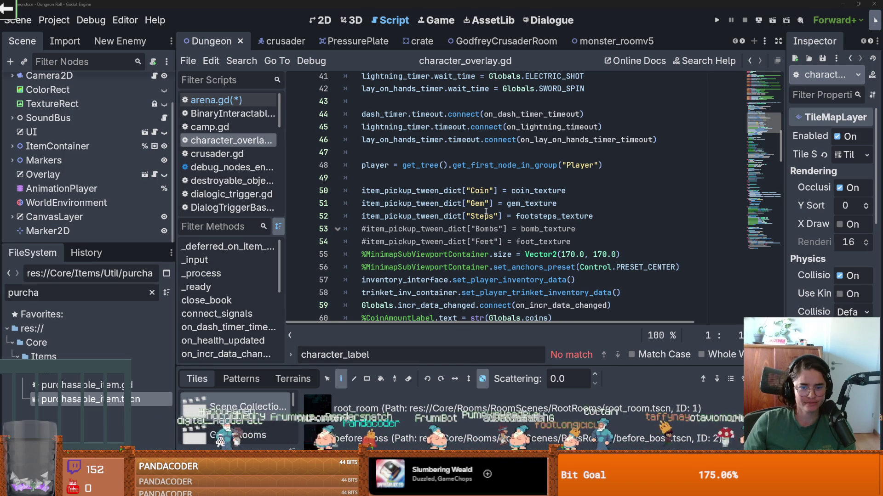
scroll(430, 251, "down", 2)
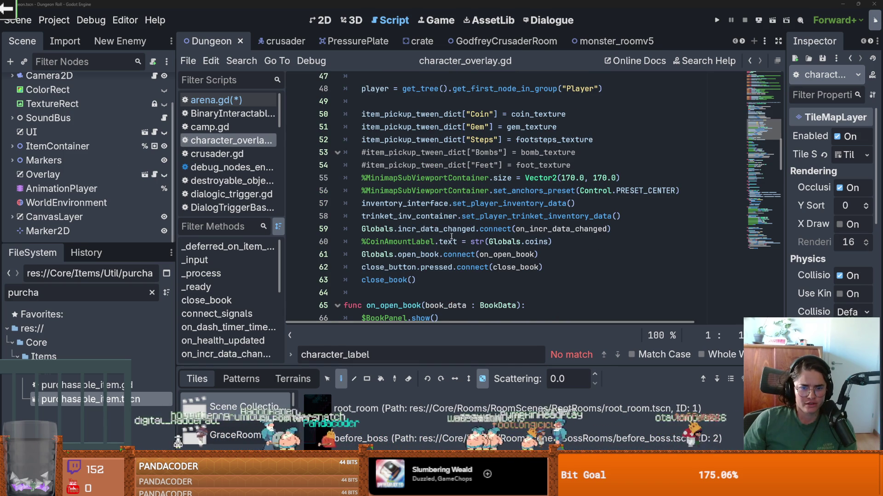
double_click(430, 229)
scroll(499, 258, "up", 6)
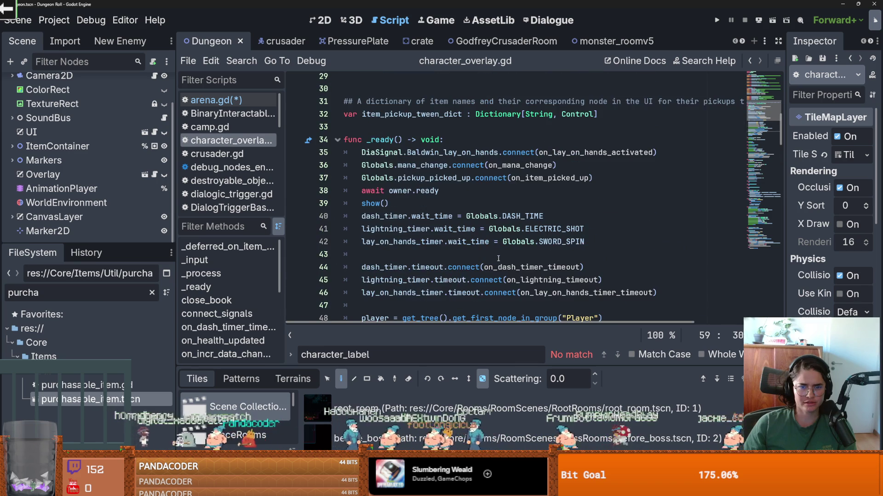
scroll(514, 224, "down", 8)
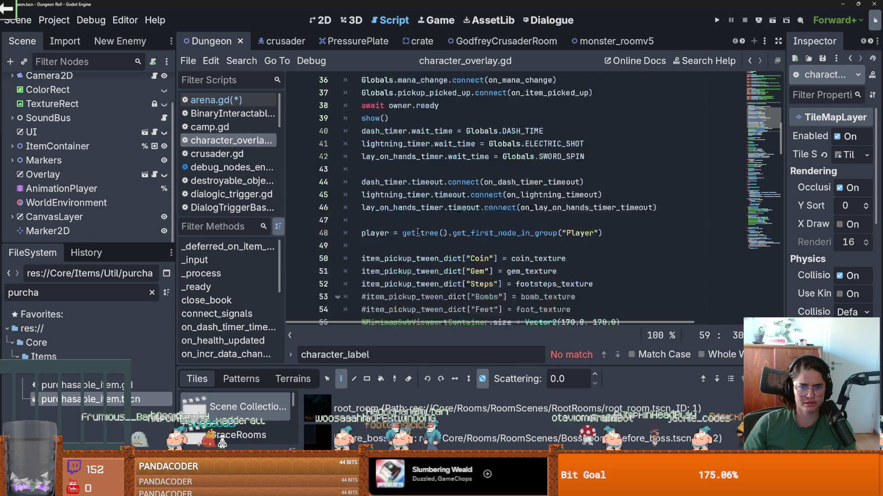
scroll(419, 229, "down", 5)
scroll(419, 230, "up", 2)
double_click(409, 242)
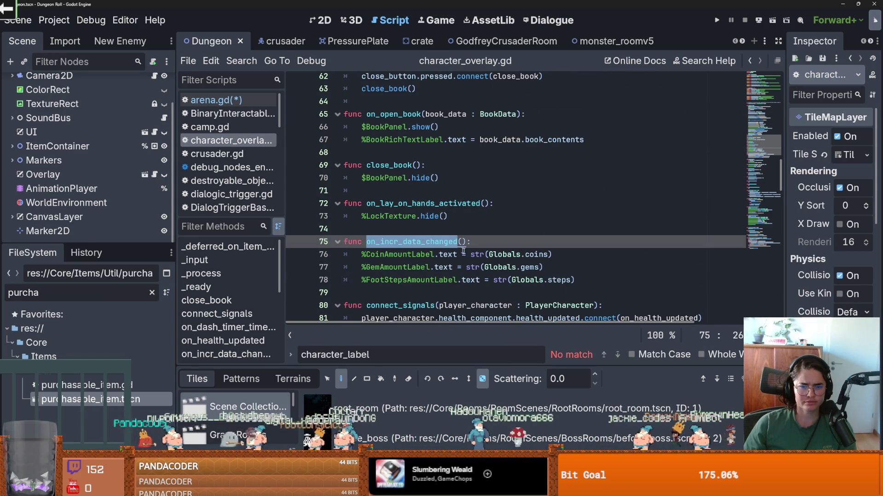
scroll(431, 257, "up", 4)
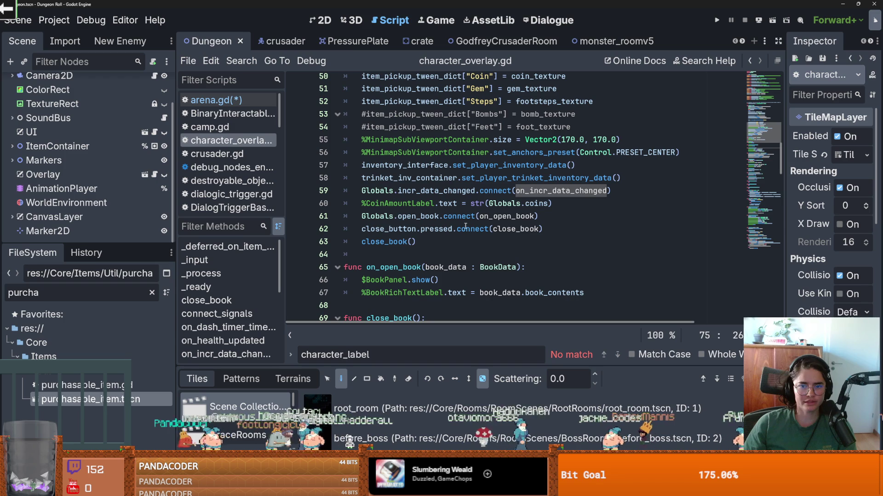
left_click(639, 190)
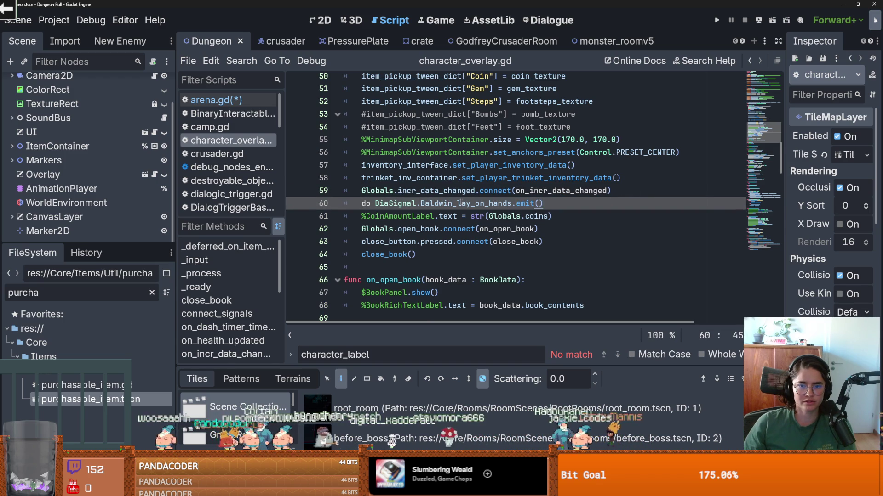
left_click_drag(549, 208, 373, 209)
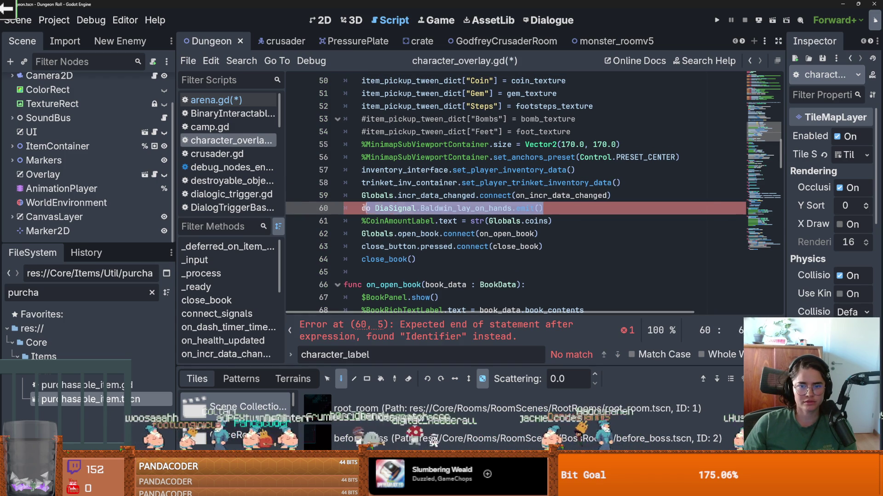
key("BackSpace")
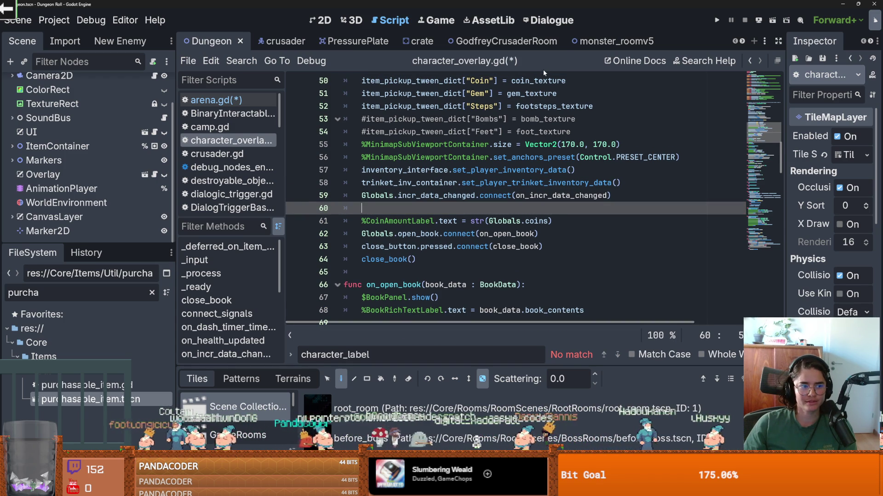
Paste the dialogue's increment_coin_data emit call onto line 60 and change emit to connnet
left_click(547, 20)
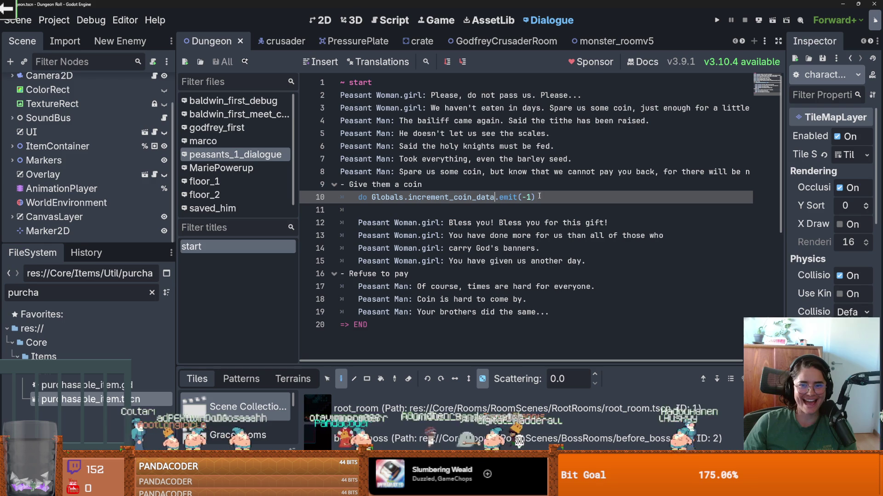
left_click_drag(541, 195, 371, 202)
key("ctrl+c")
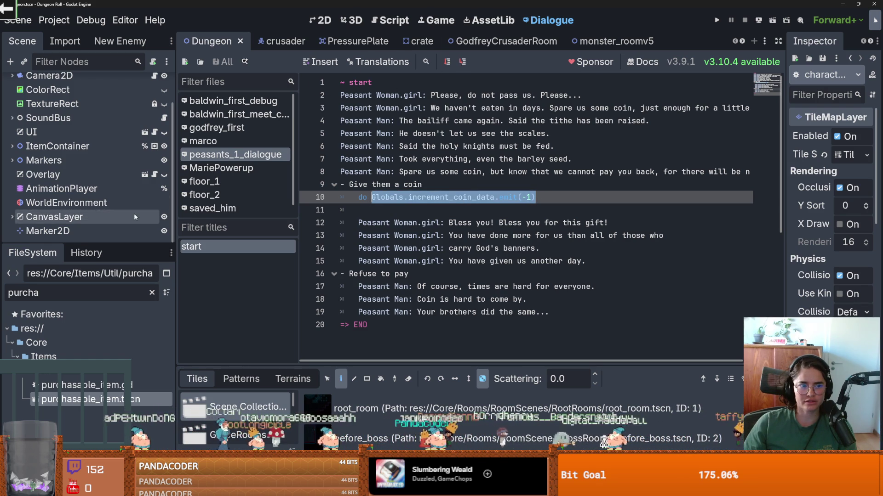
left_click(154, 174)
key("ctrl+v")
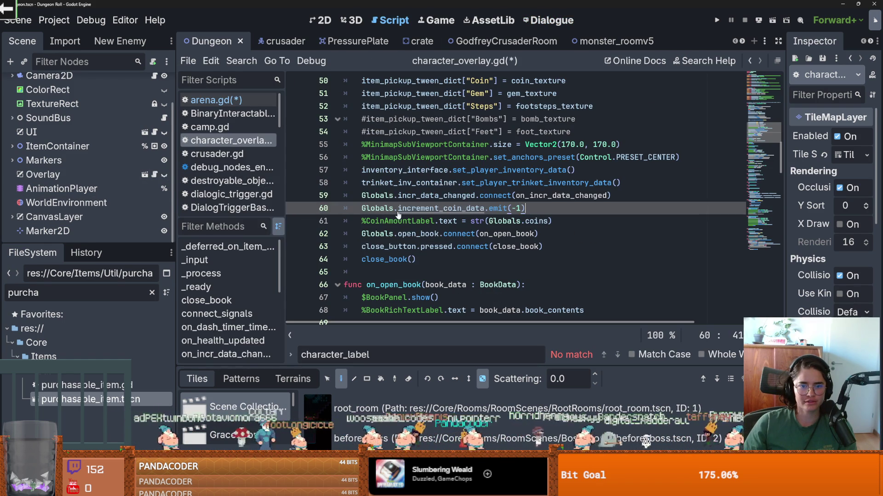
double_click(478, 209)
double_click(499, 209)
type("connne")
key("BackSpace")
type("t")
Remove the faulty connnet coin call, leaving line 60 empty
scroll(501, 213, "down", 2)
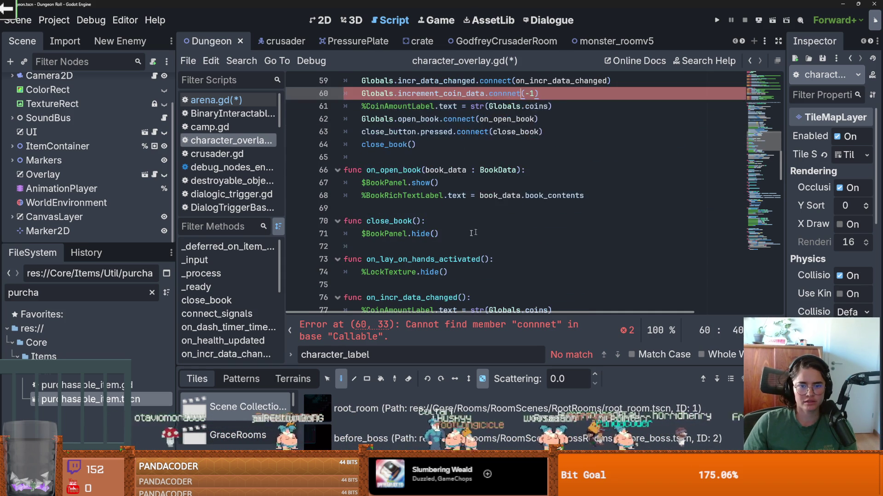
double_click(561, 119)
scroll(544, 215, "down", 3)
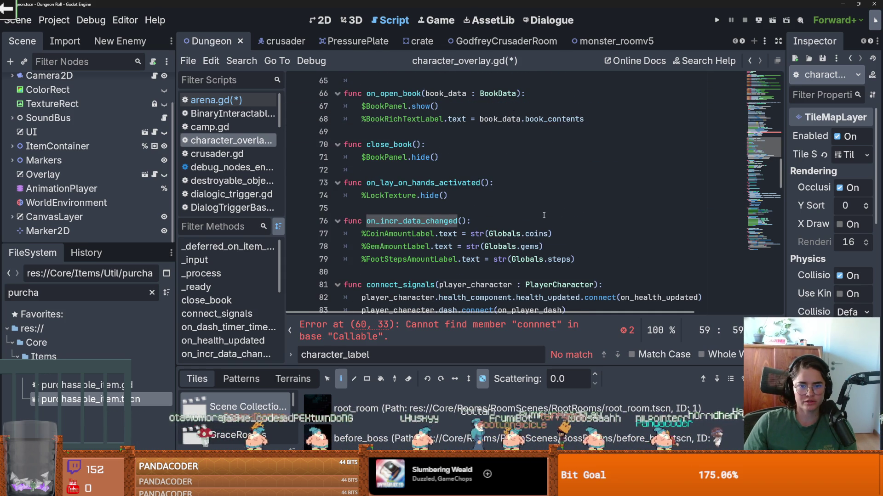
scroll(515, 212, "up", 4)
left_click(513, 170)
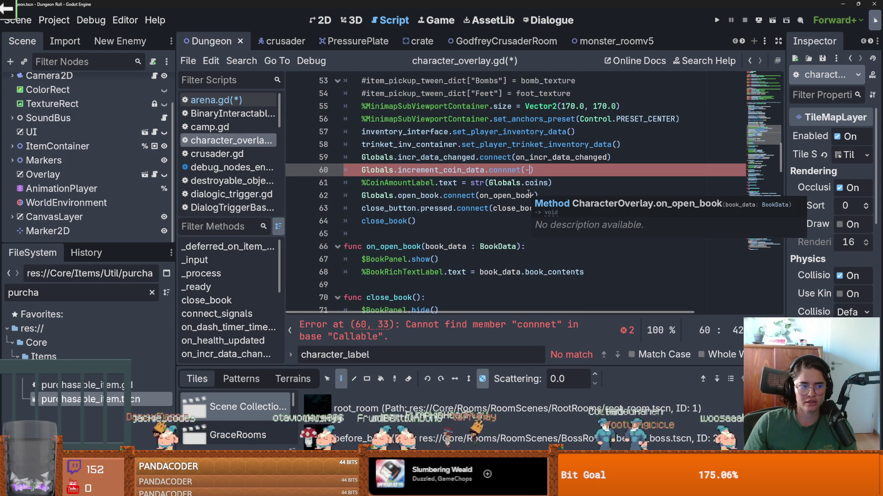
key("End")
key("shift+Home")
key("shift+Home")
key("BackSpace")
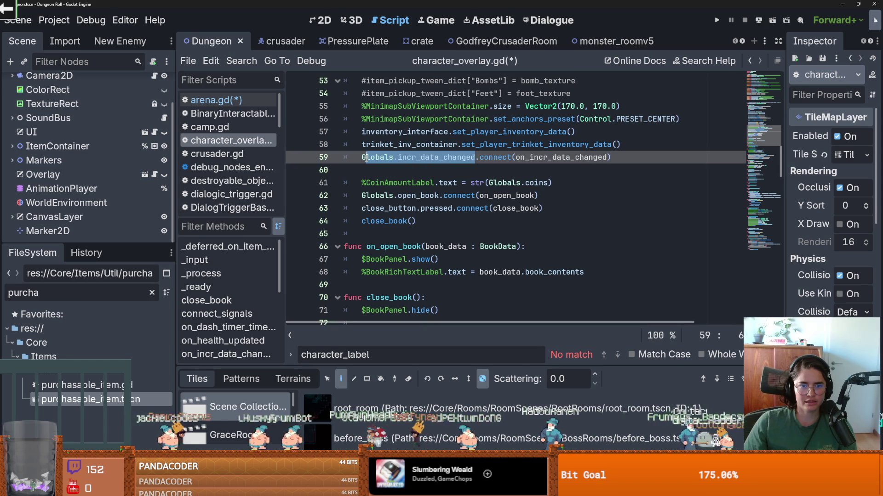
left_click(546, 22)
Add do Globals.incr_data_changed.emit() on line 11 under the coin decrement and run the game
left_click(453, 212)
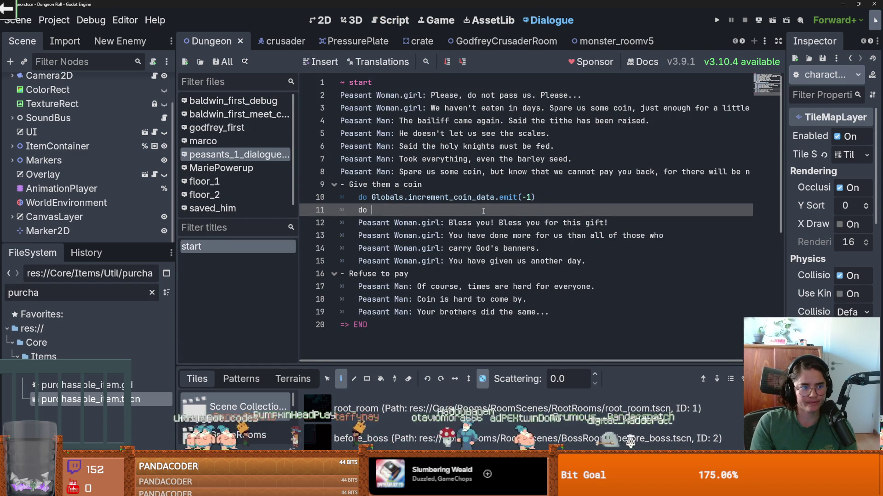
type("Globals.incr_data_changed.emit")
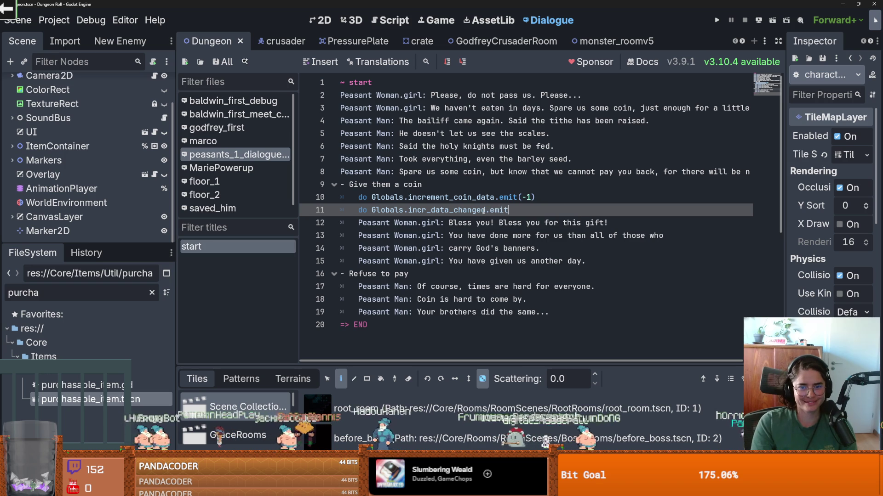
type("()")
left_click(715, 22)
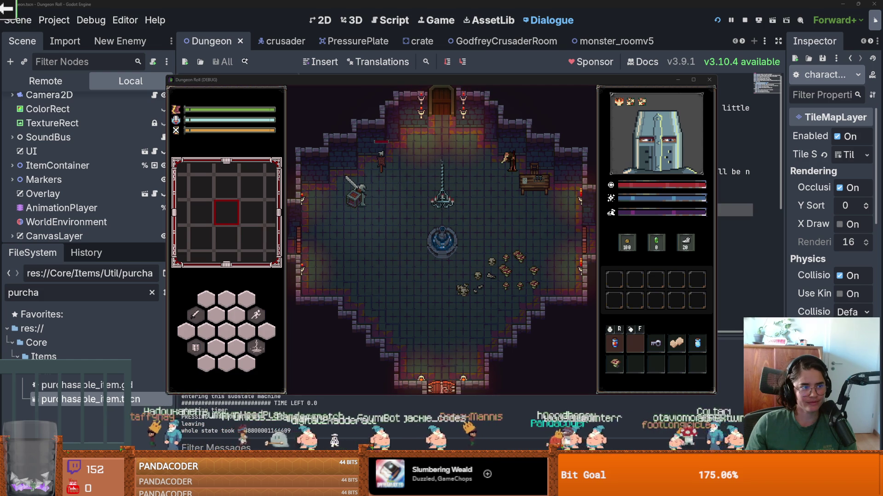
Fight the enemy with the knight's sword and walk through the top door up to the peasants
left_click(423, 188)
key("w")
key("d")
left_click(410, 179)
key("w")
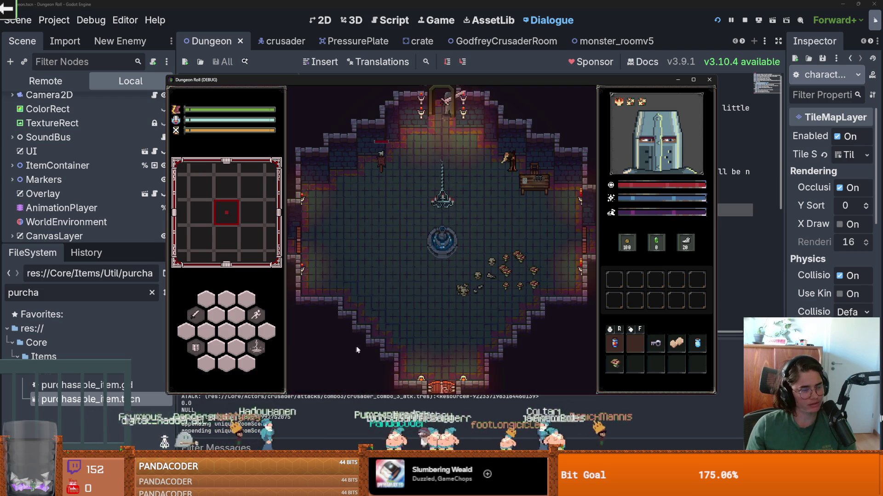
key("w")
Talk to the peasants, advance their lines, and choose Give them a coin to hear 'Bless you!'
key("e")
left_click(440, 324)
left_click(439, 324)
left_click(439, 324)
left_click(440, 324)
left_click(439, 324)
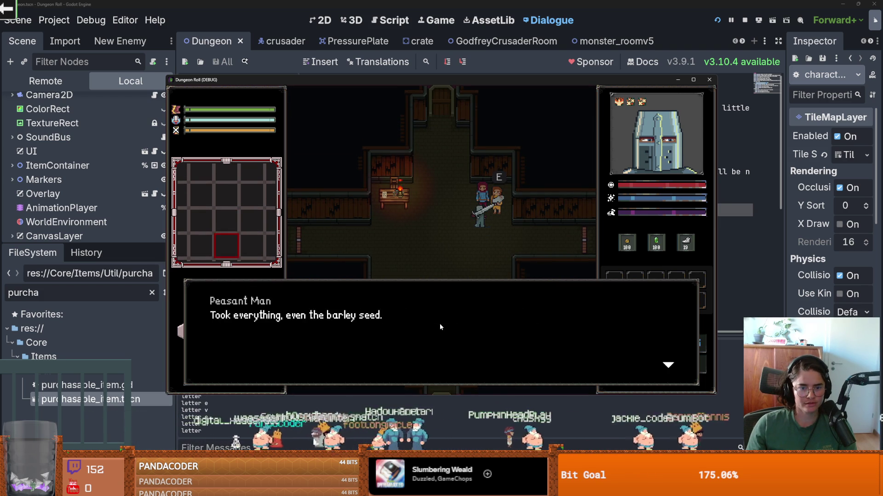
left_click(439, 324)
left_click(439, 222)
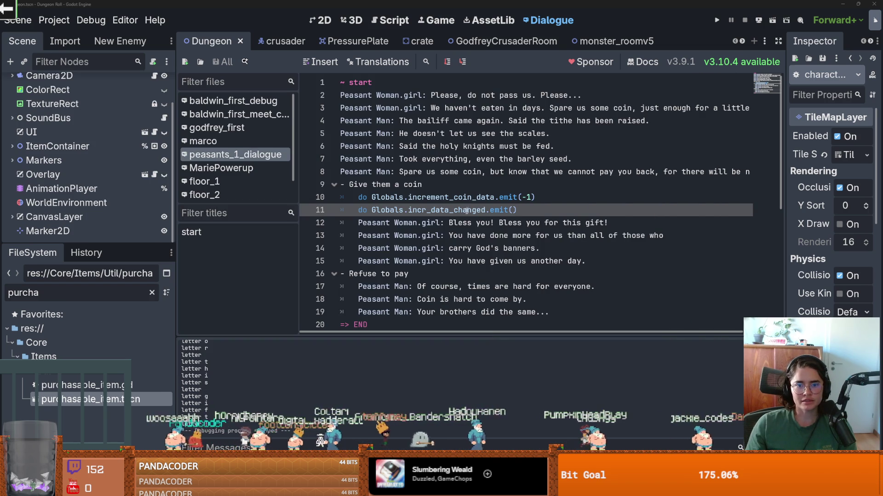
double_click(466, 210)
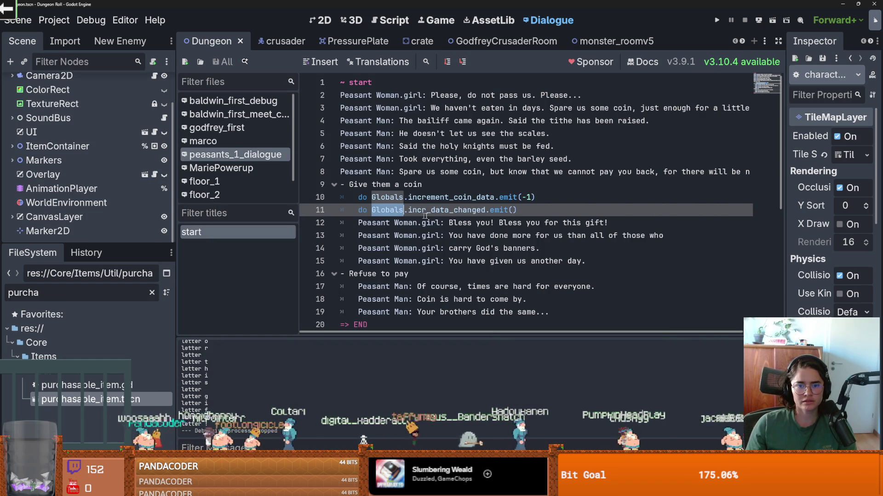
left_click(515, 209)
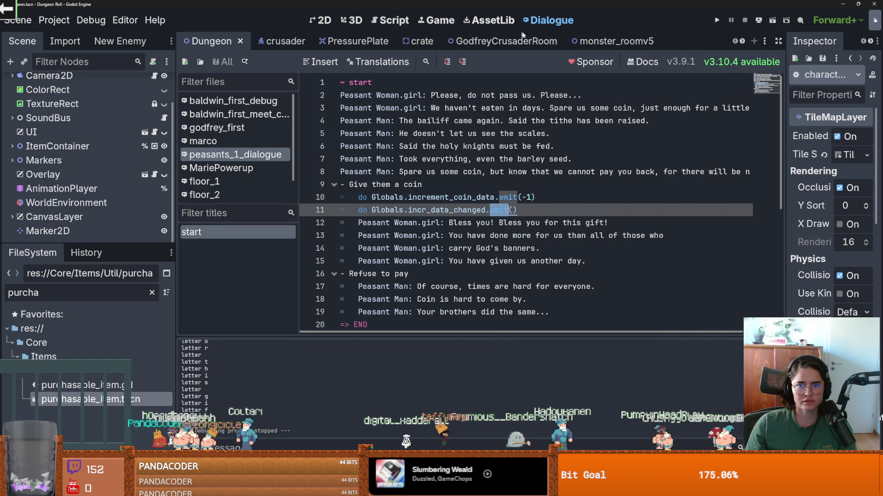
left_click(593, 41)
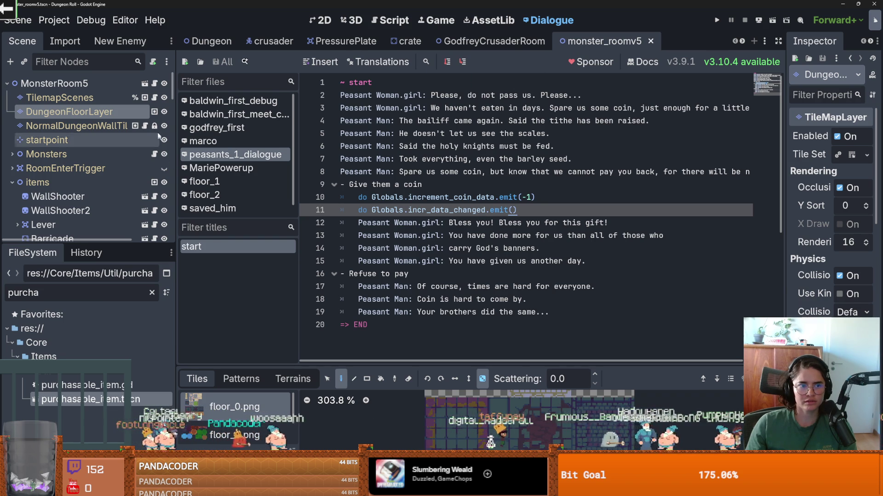
scroll(131, 153, "down", 3)
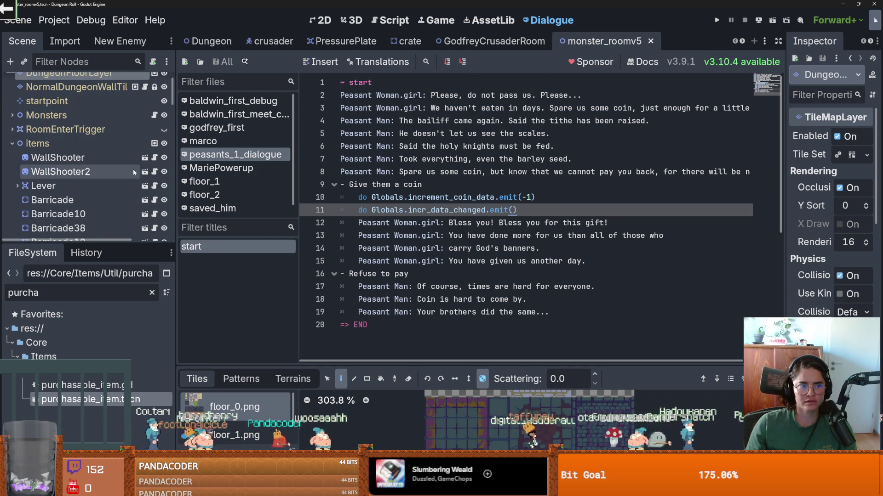
left_click(211, 41)
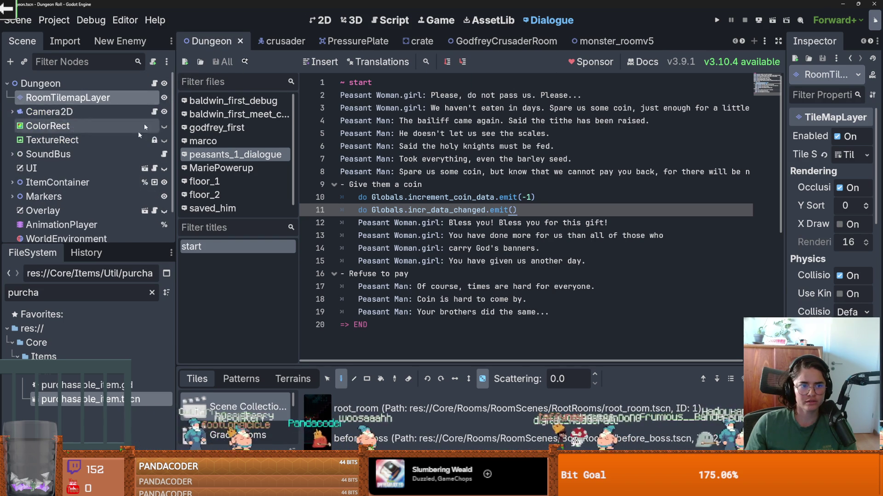
scroll(115, 188, "down", 1)
left_click(145, 190)
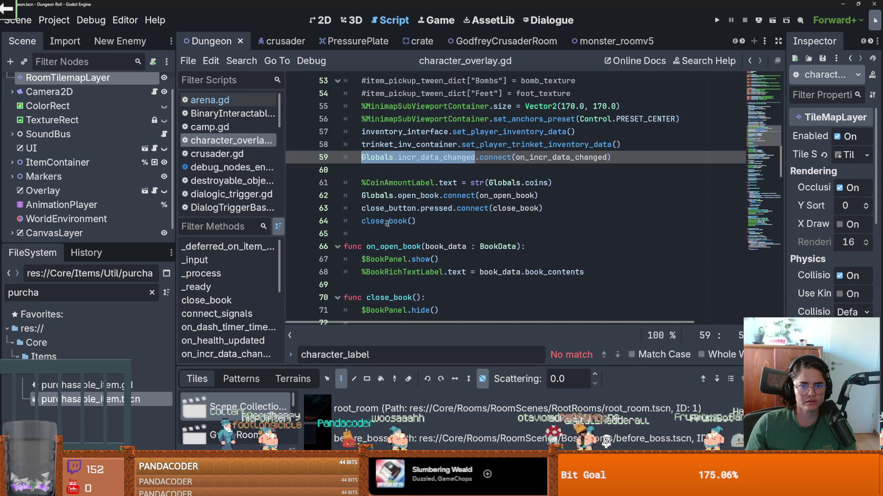
left_click(436, 156)
double_click(426, 157)
key("ctrl+c")
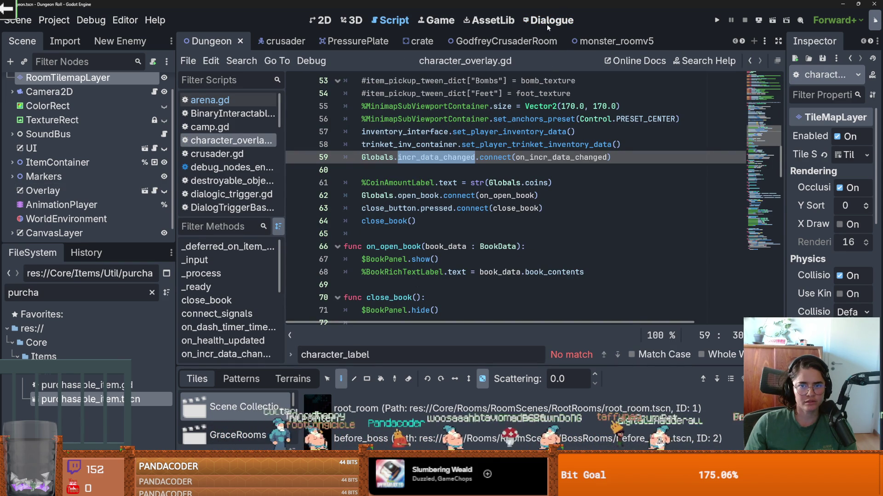
left_click(547, 23)
double_click(443, 210)
key("ctrl+v")
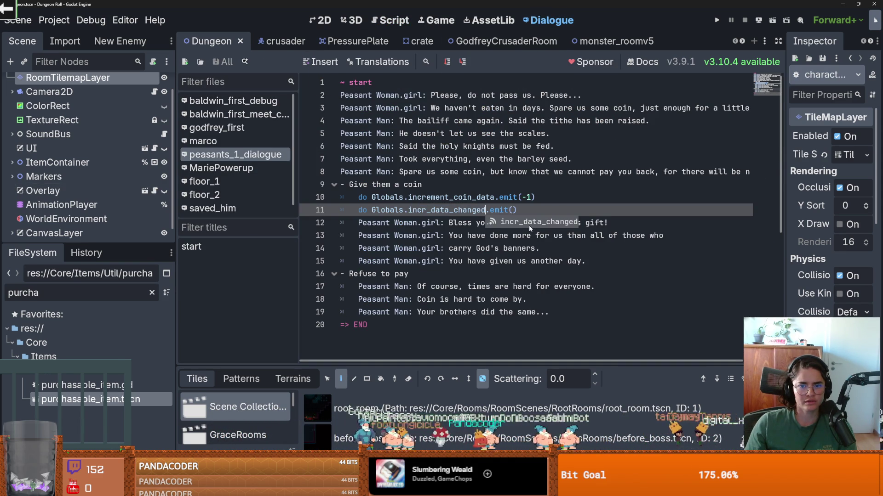
left_click(530, 226)
key("ctrl+z")
double_click(478, 210)
key("ctrl+v")
left_click(478, 186)
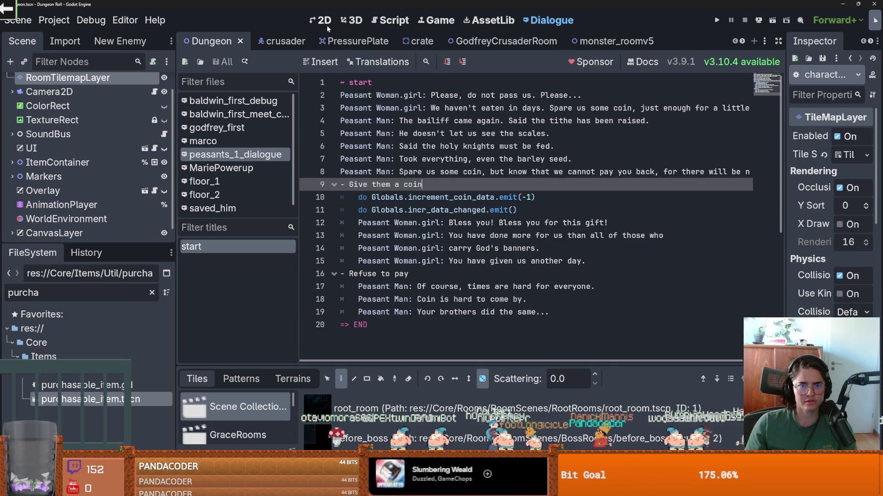
scroll(149, 200, "down", 1)
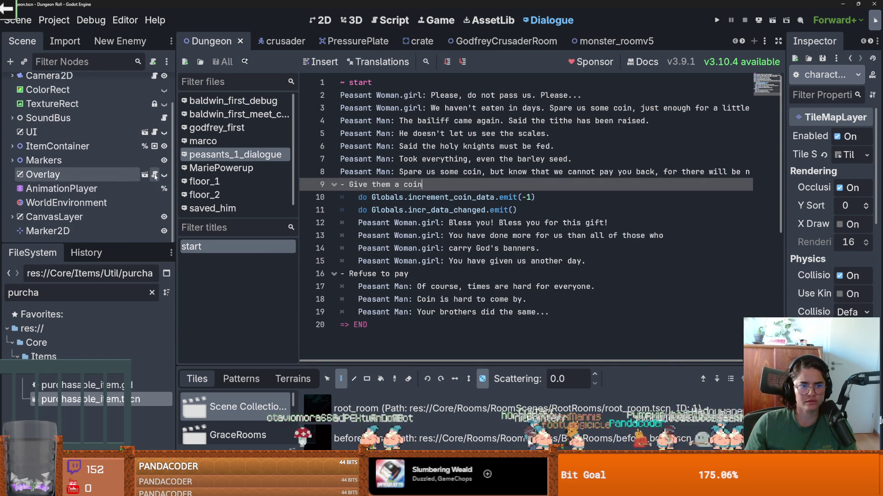
left_click(155, 176)
left_click(543, 157, "ctrl")
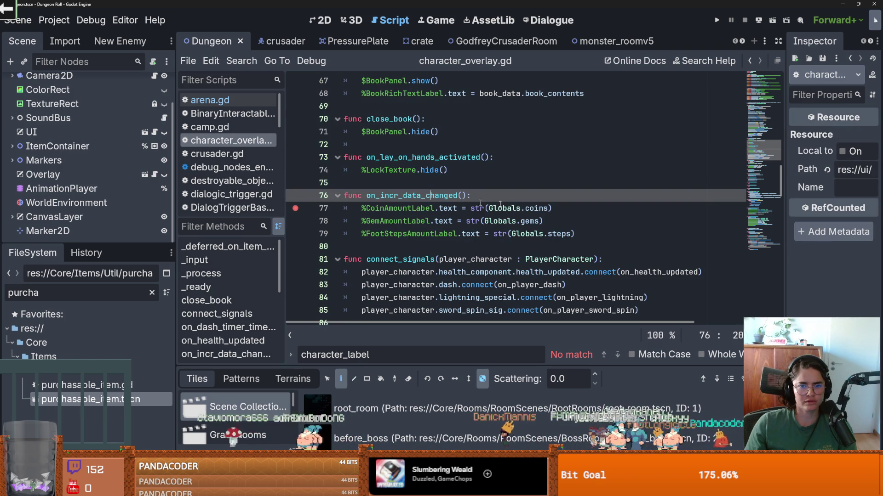
scroll(383, 209, "up", 7)
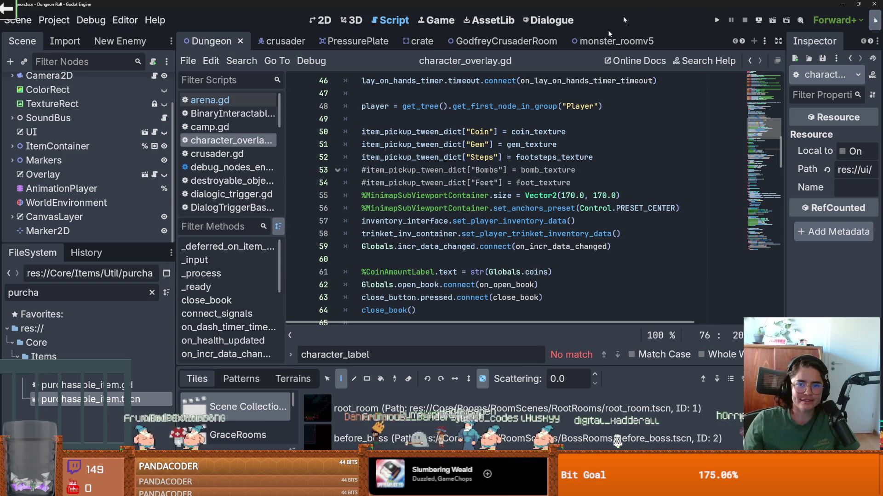
left_click(548, 20)
double_click(450, 197)
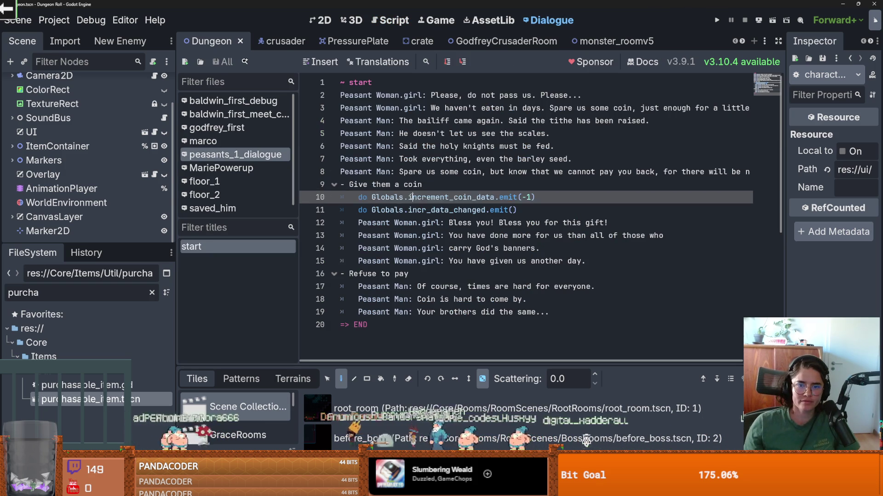
Browse the floor_2, floor_1 and MariePowerup dialogues, then return to peasants_1_dialogue
double_click(482, 210)
double_click(387, 210)
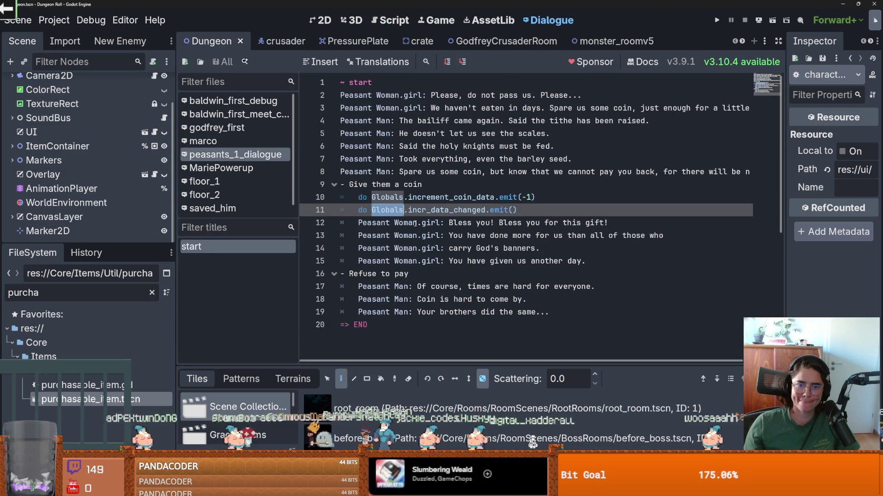
left_click(226, 195)
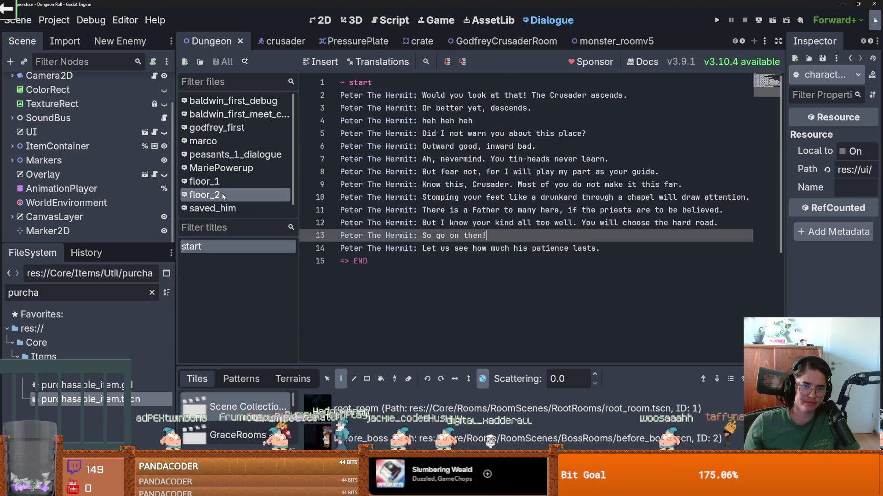
left_click(225, 181)
left_click(227, 168)
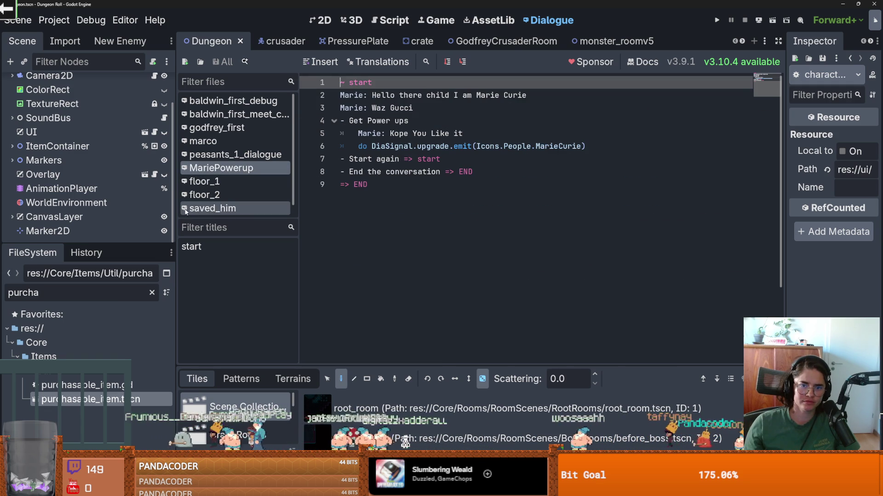
left_click(225, 155)
Delete line 11's incr_data_changed.emit() call, save, and select Globals.increment_coin_data on line 10
left_click(513, 209)
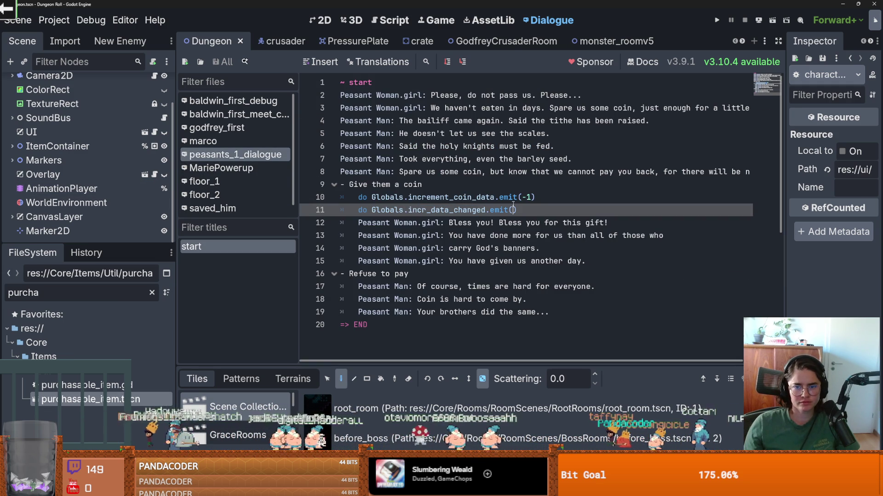
double_click(455, 198)
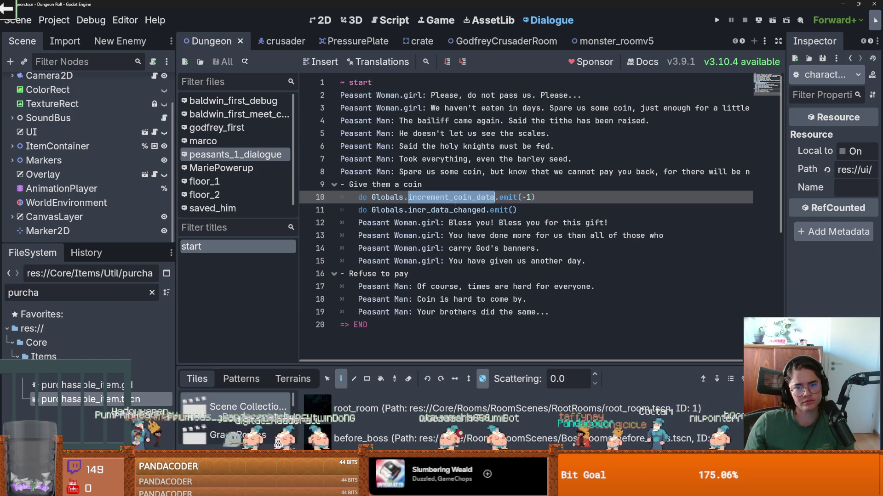
left_click(463, 197)
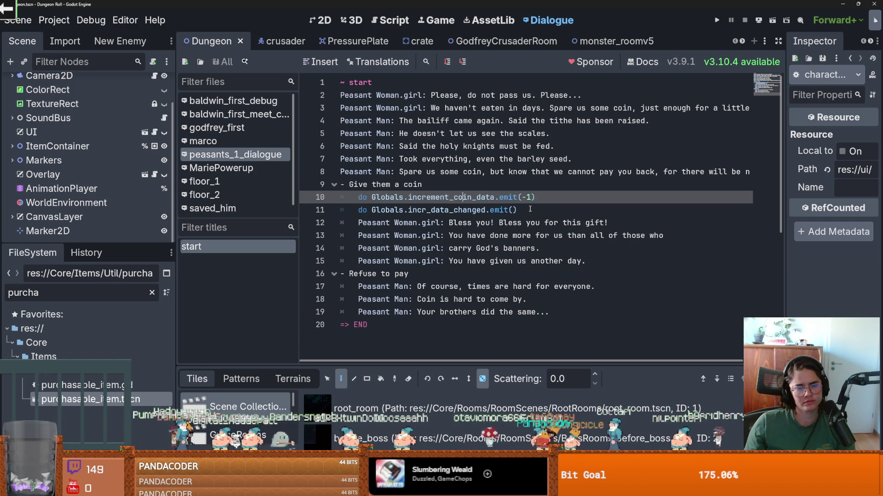
mouse_move(530, 209)
left_mouse_down()
mouse_move(459, 223)
mouse_move(339, 214)
left_mouse_up()
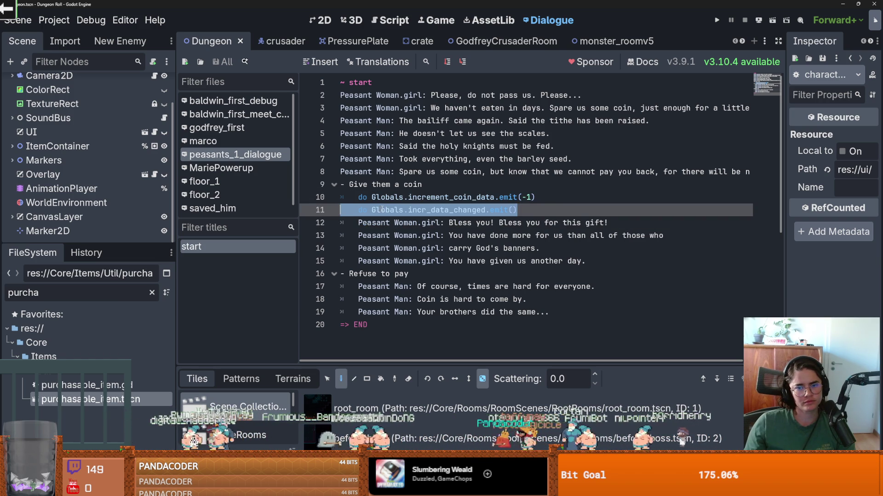
key("BackSpace")
key("BackSpace")
key("ctrl+s")
double_click(455, 197)
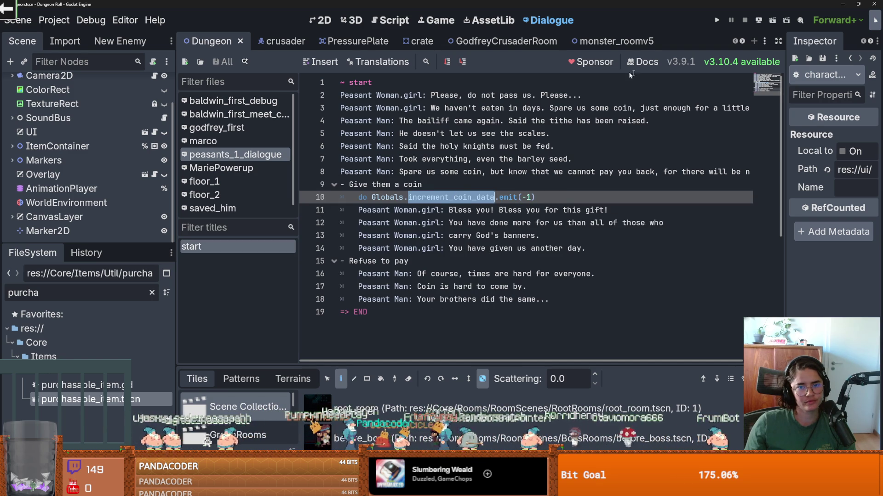
left_click_drag(495, 196, 371, 197)
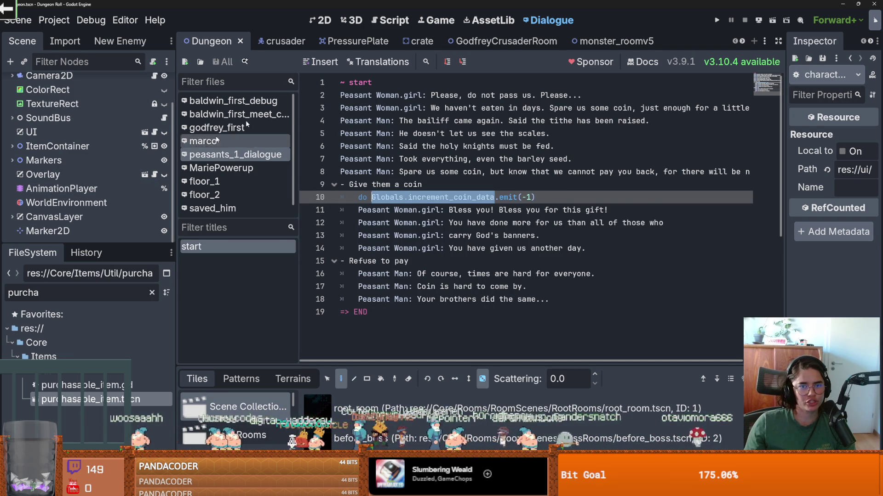
left_click(154, 175)
Paste Globals.increment_coin_data onto line 60 of character_overlay.gd and indent it
scroll(422, 189, "down", 1)
left_click(468, 222)
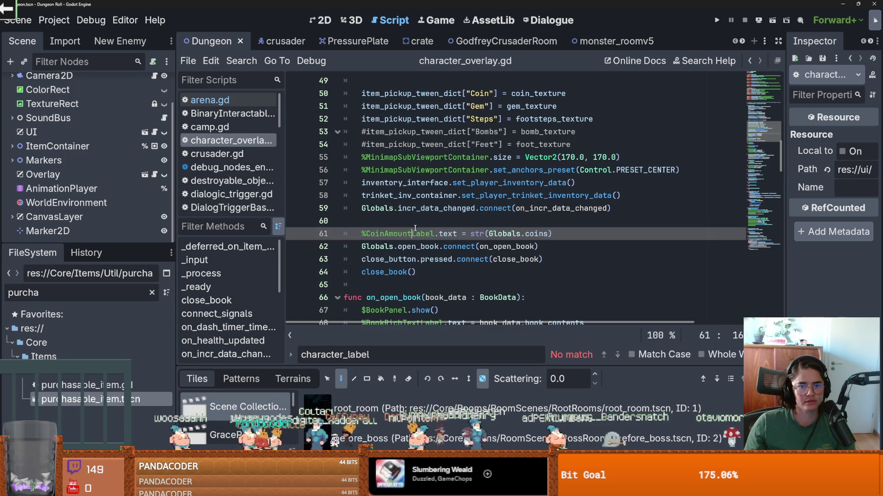
type("Globals.increment_coin_data")
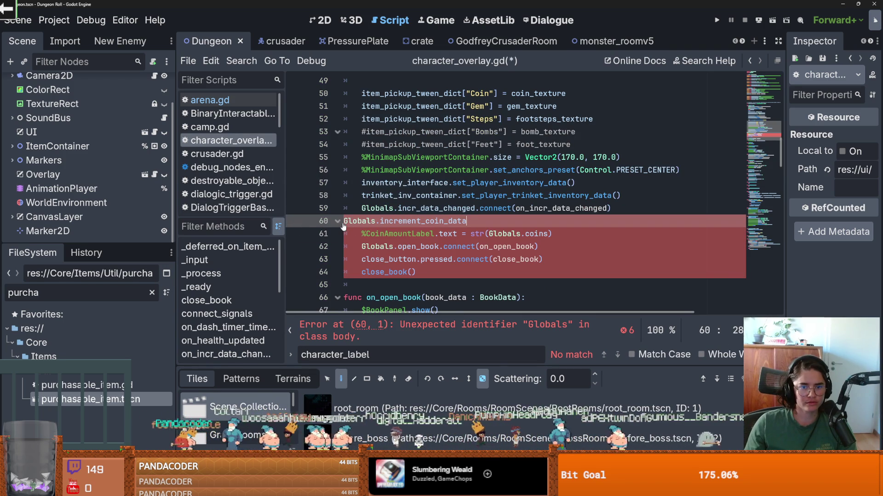
key("Home")
key("Tab")
key("End")
Complete line 60 to Globals.increment_coin_data.connect(update_ui) via autocomplete
type(".d")
key("BackSpace")
key("BackSpace")
key("BackSpace")
type("so")
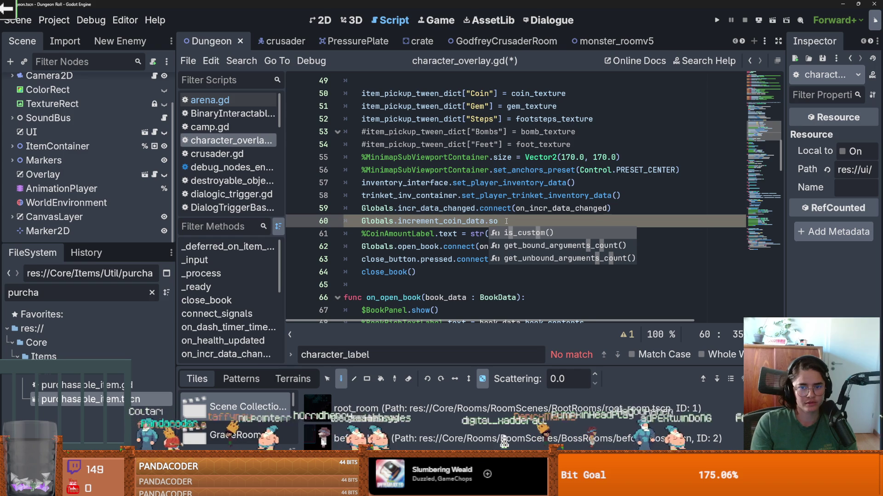
key("BackSpace")
key("BackSpace")
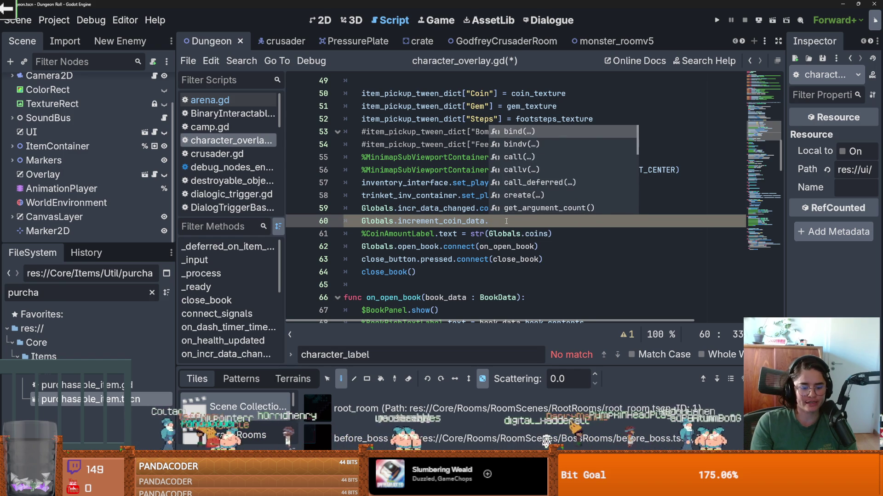
type("conned")
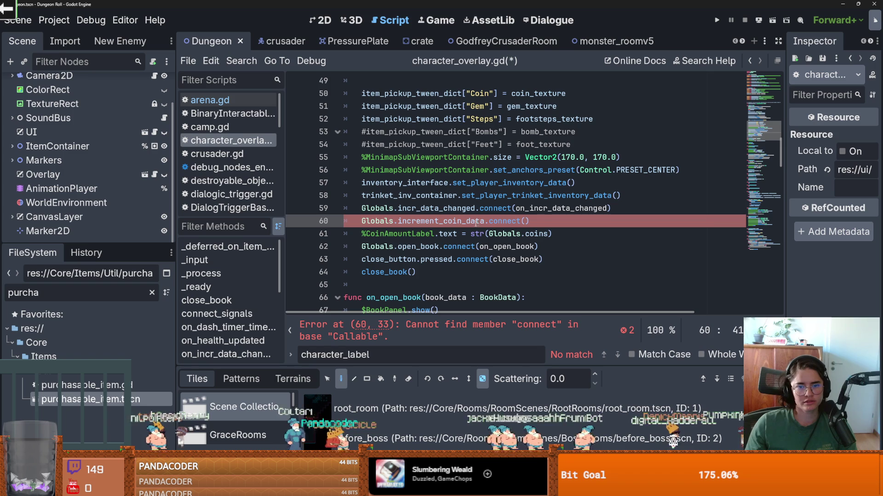
left_click(526, 221)
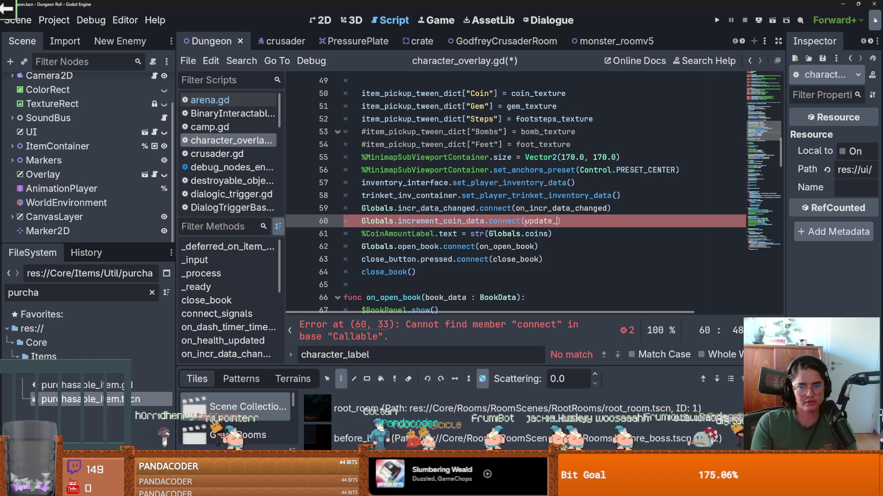
type("ui")
scroll(382, 193, "down", 6)
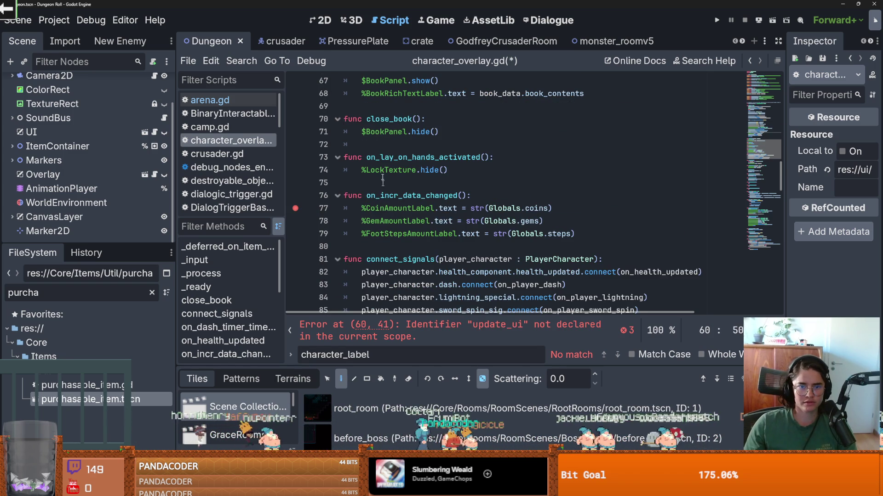
Start a new func update_ui() after on_lay_on_hands_activated
left_click(363, 183)
key("Return")
key("Return")
key("Up")
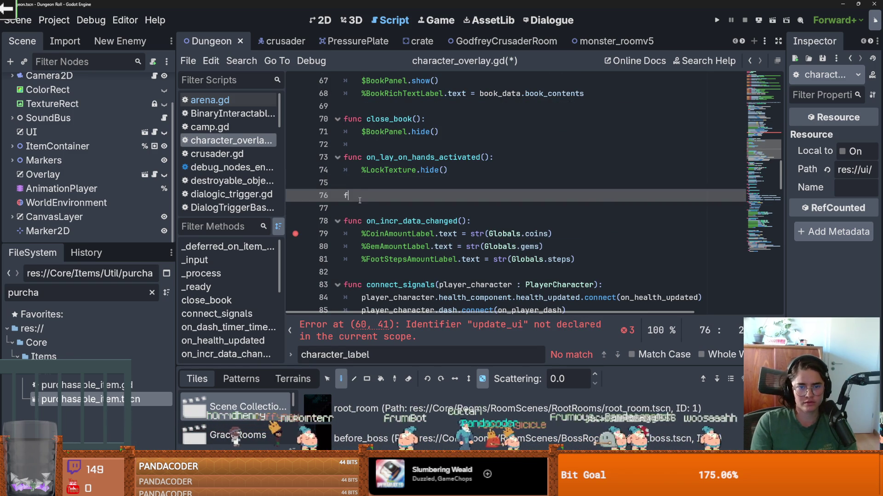
type("unc update_ui(amount")
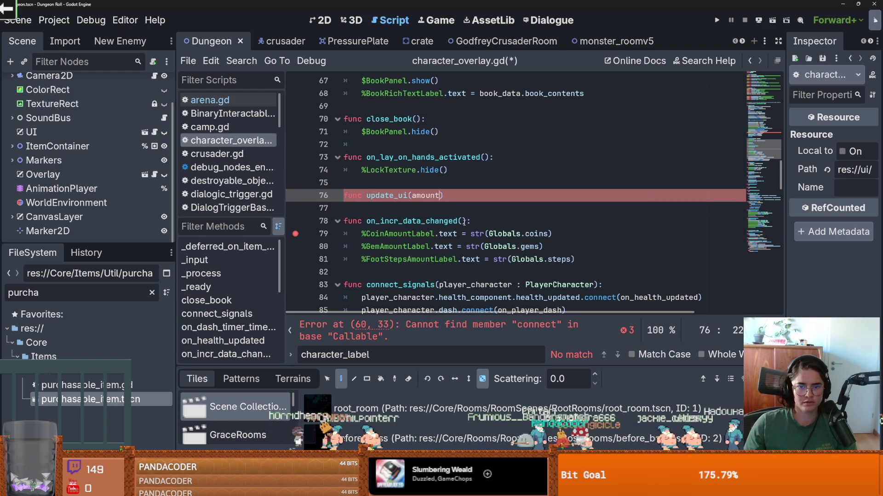
Put an indented on_incr_data_changed() call in update_ui's body, then save and run with F5
left_click_drag(466, 221, 367, 222)
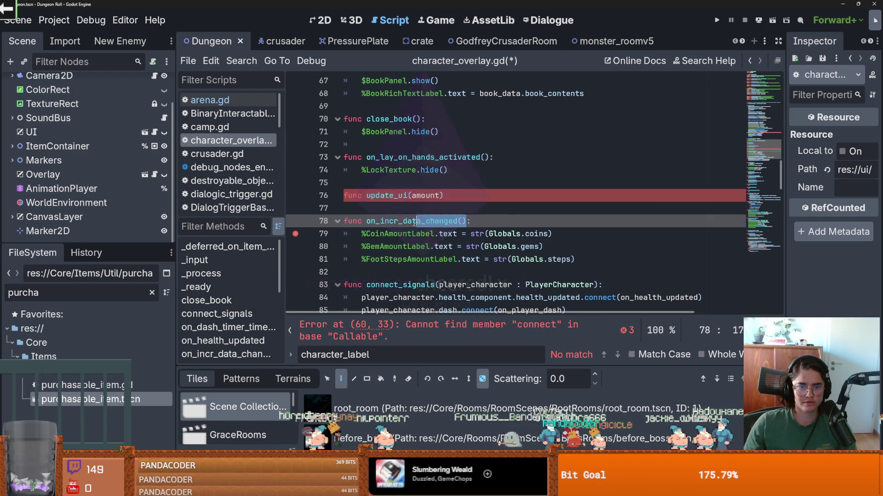
key("ctrl+c")
left_click(346, 208)
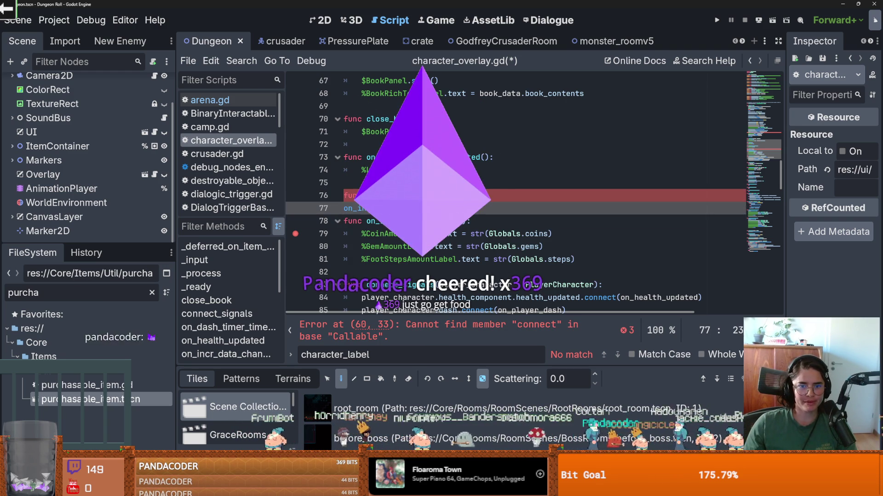
key("ctrl+v")
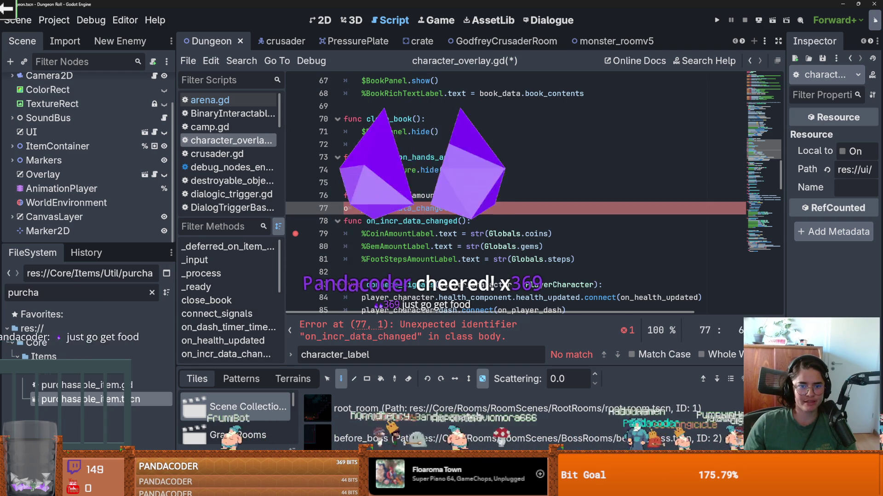
left_click(345, 208)
key("Tab")
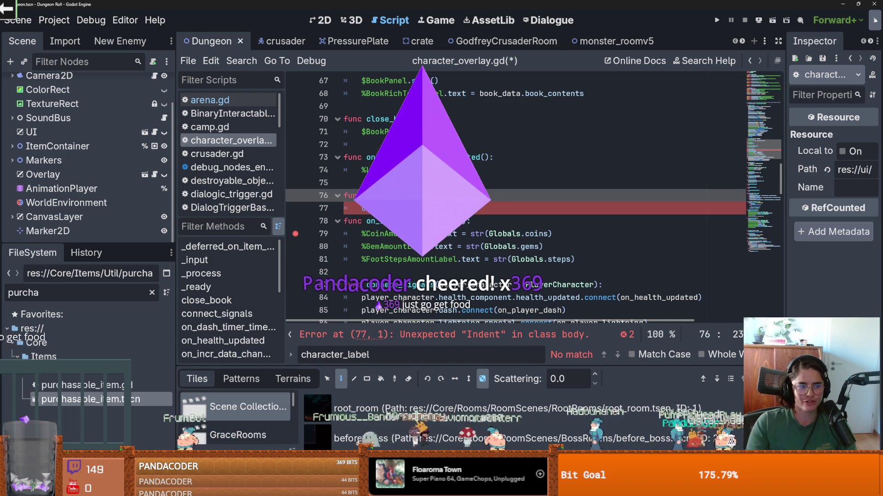
key("Up")
key("End")
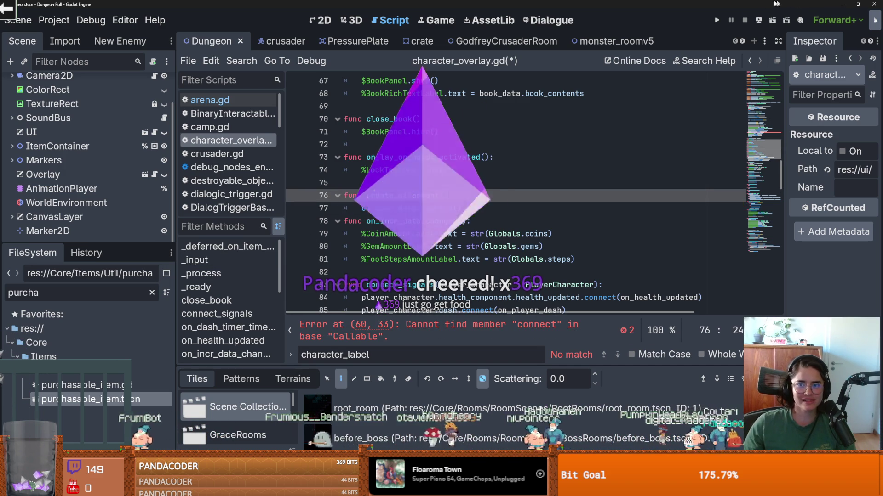
key("F5")
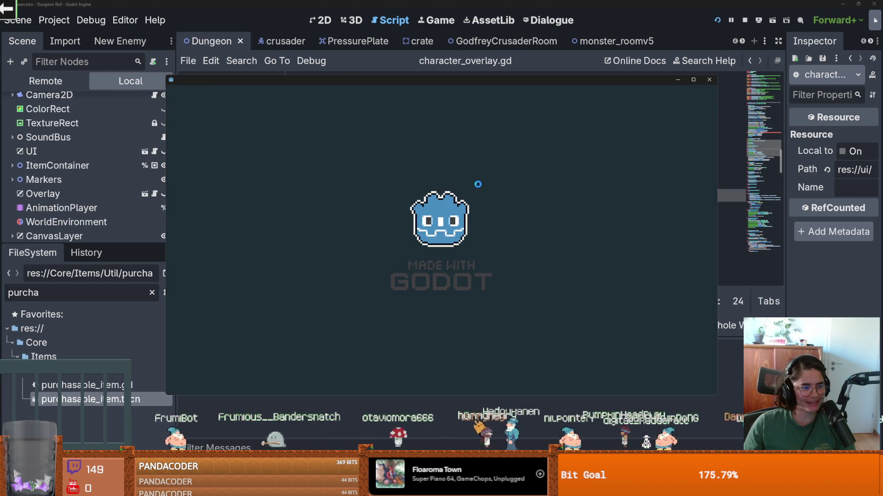
left_click(563, 198)
Type str(Globals.coins) and inspect the update_ui and increment_coin_data names on line 60
type("str(Globals.coins)")
double_click(551, 183)
scroll(539, 192, "down", 4)
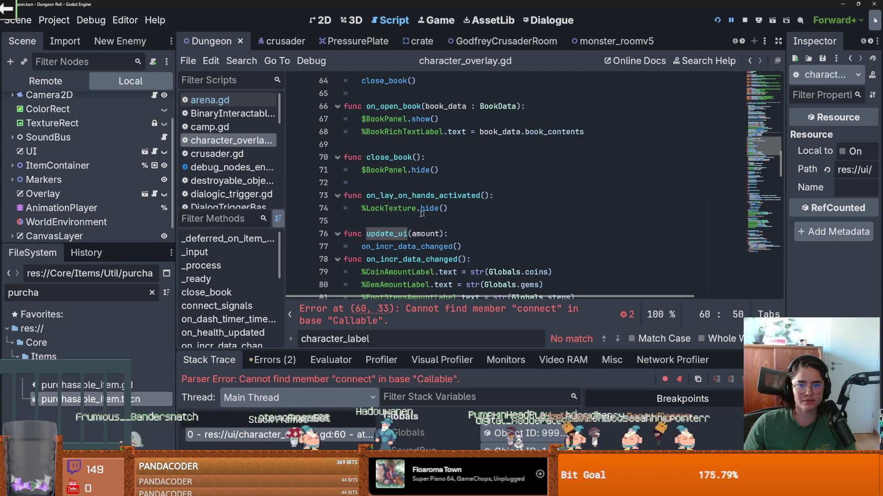
scroll(464, 214, "up", 3)
double_click(454, 145)
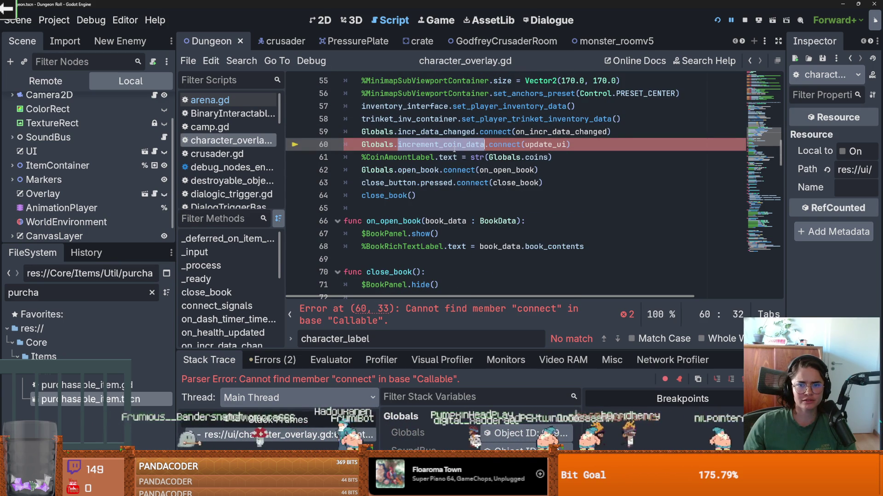
left_click(489, 308)
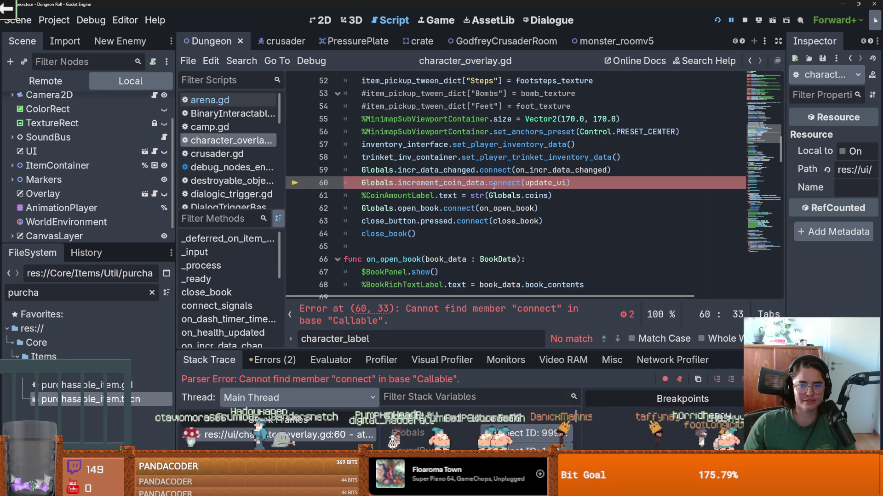
double_click(445, 183)
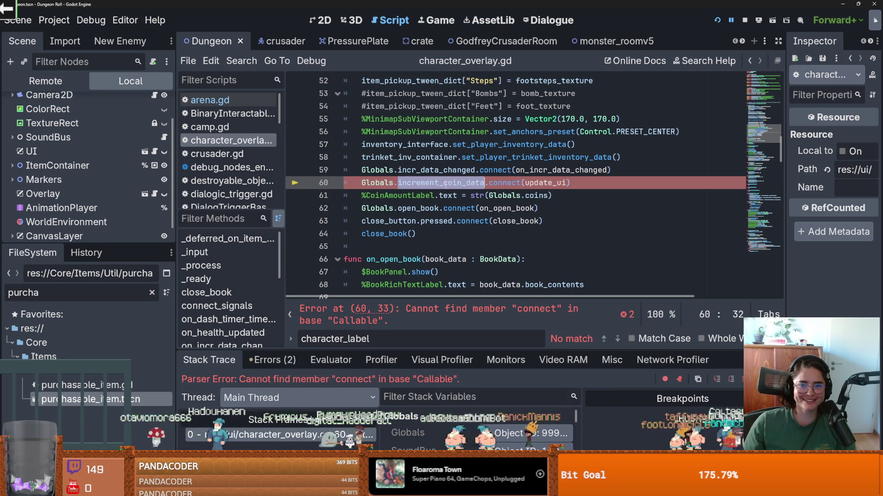
scroll(460, 235, "down", 4)
scroll(460, 234, "up", 3)
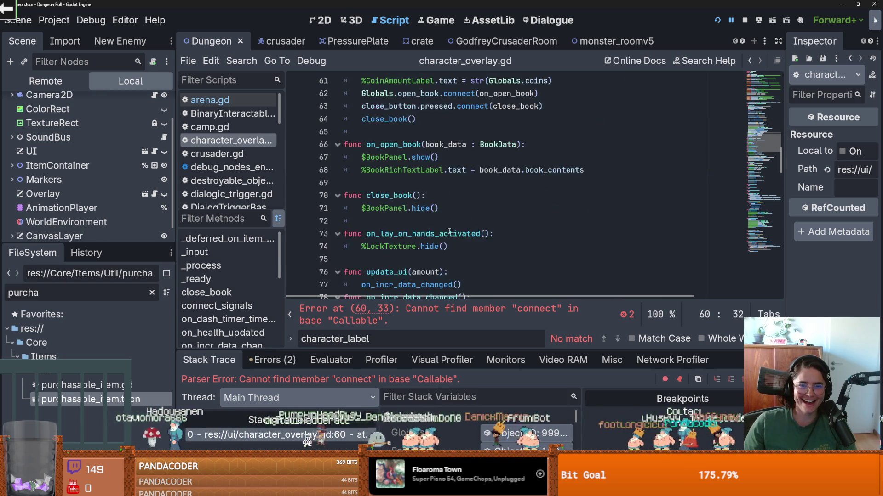
scroll(483, 231, "down", 4)
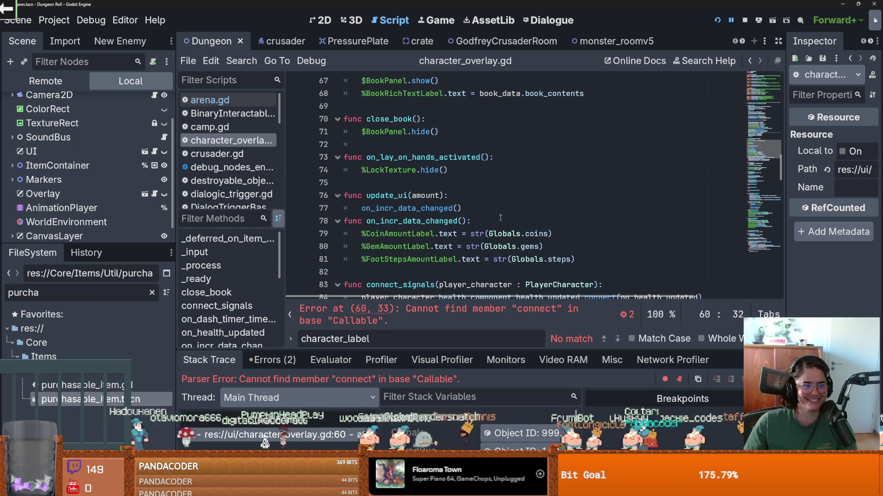
scroll(484, 221, "up", 2)
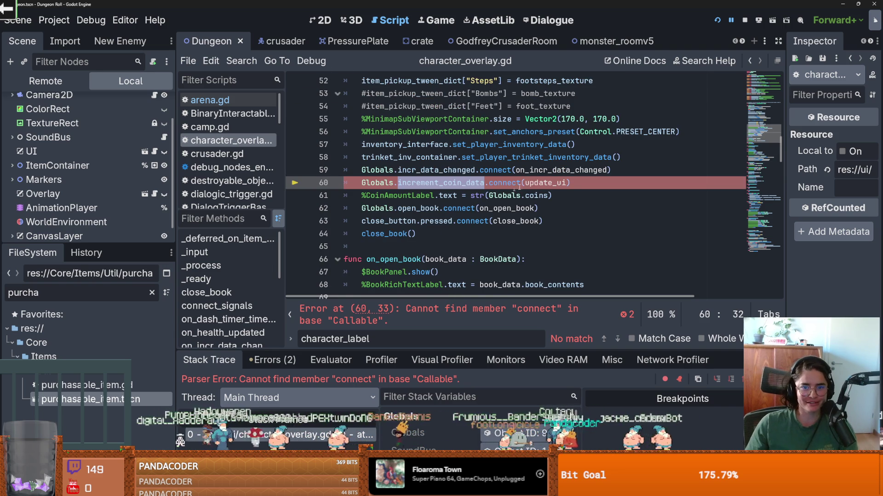
Add blank lines below line 60 and inside update_ui, save, and dismiss the load errors report
key("End")
key("Return")
left_click(539, 182, "ctrl")
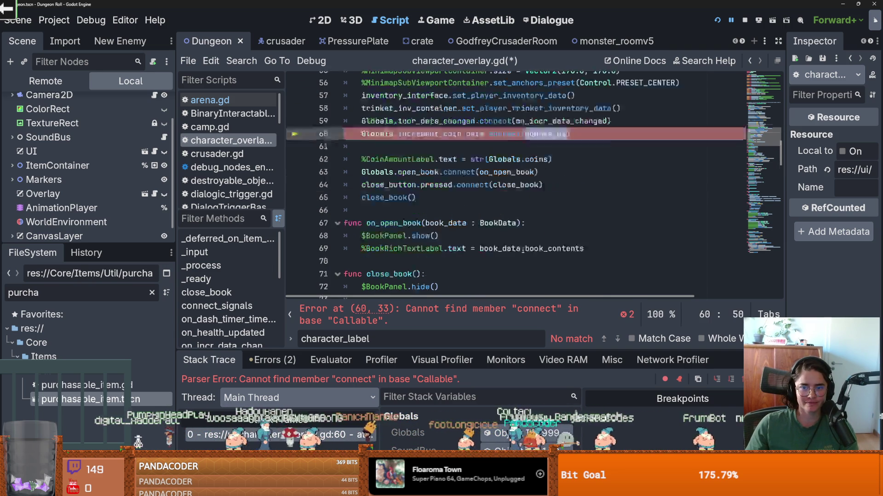
left_click(484, 183)
key("Return")
key("ctrl+s")
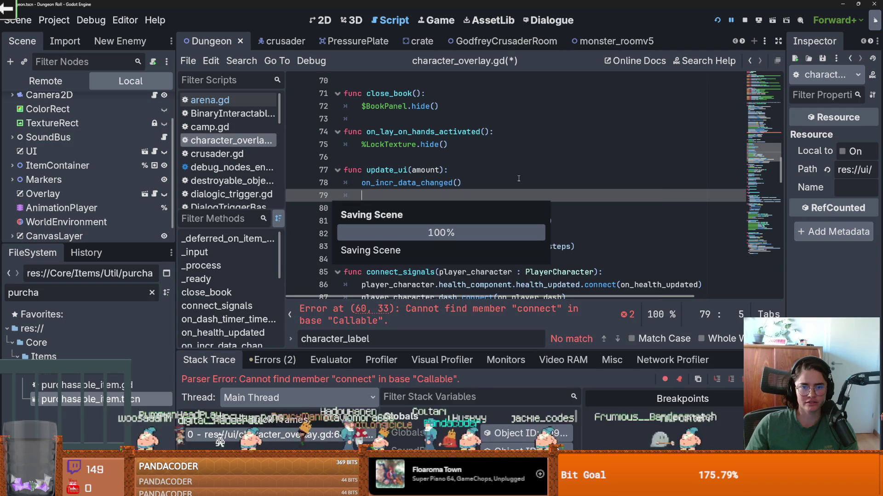
key("Return")
scroll(497, 221, "up", 1)
scroll(496, 221, "up", 5)
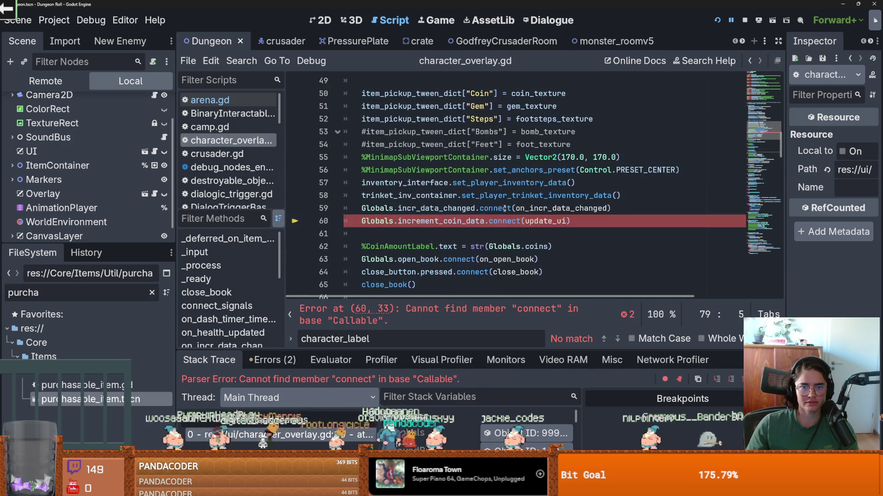
Retype increment_coin_data via autocomplete, remove the inserted (), and select connect to check the error
left_click_drag(461, 221, 398, 221)
double_click(478, 221)
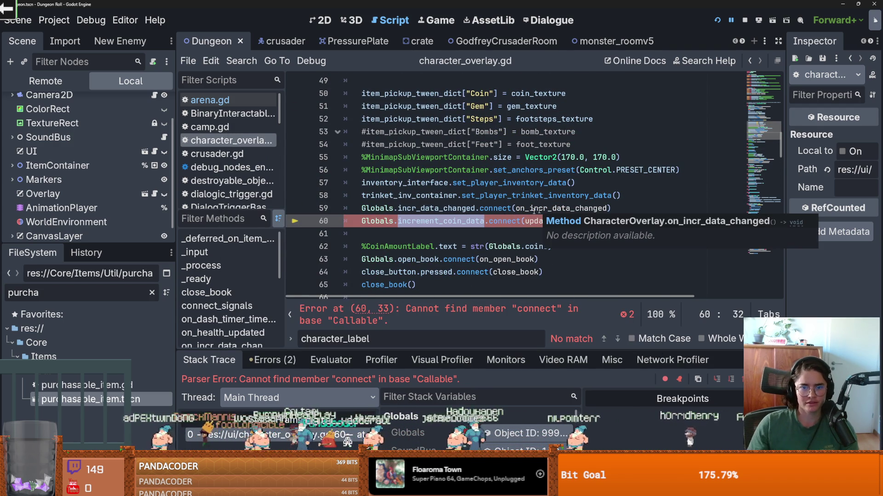
type("i")
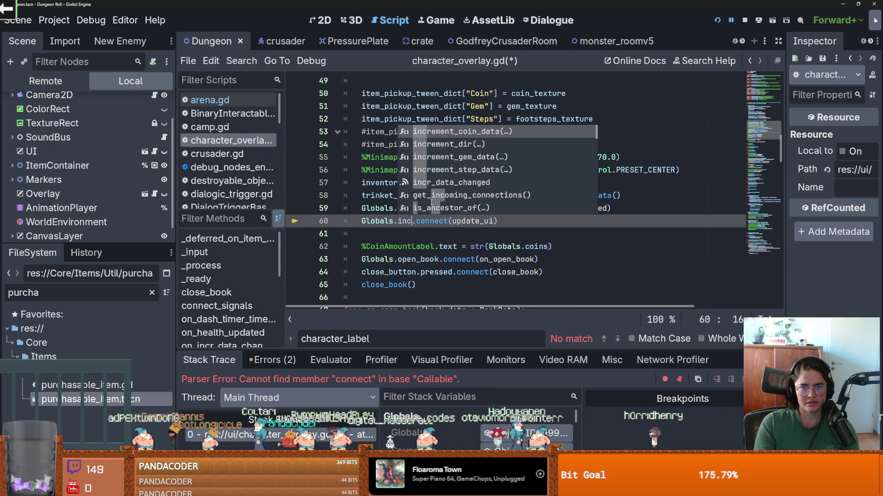
key("Return")
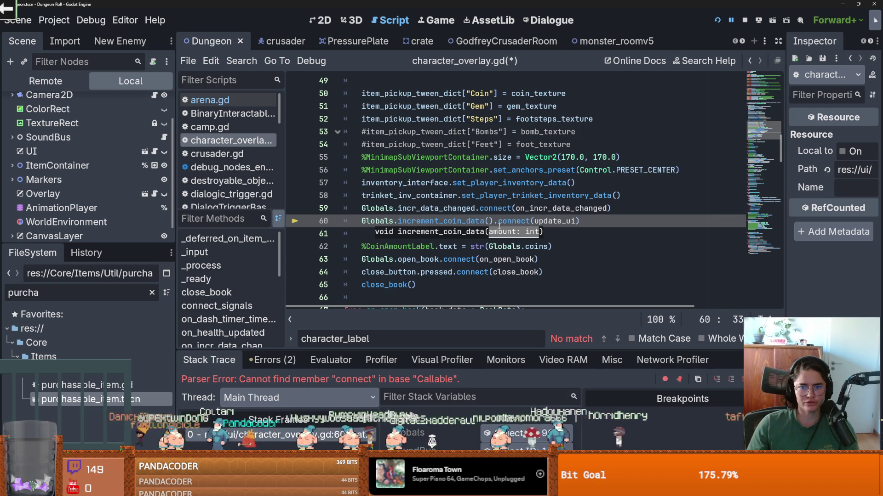
key("BackSpace")
double_click(500, 222)
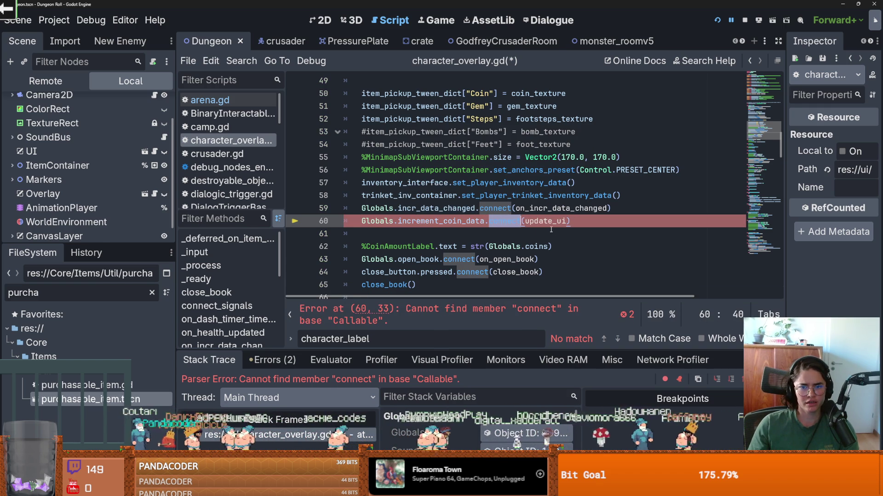
scroll(456, 228, "up", 1)
scroll(450, 227, "down", 1)
Jump to increment_coin_data in Globals.gd and highlight every incr_data_changed use
left_click(450, 225, "ctrl")
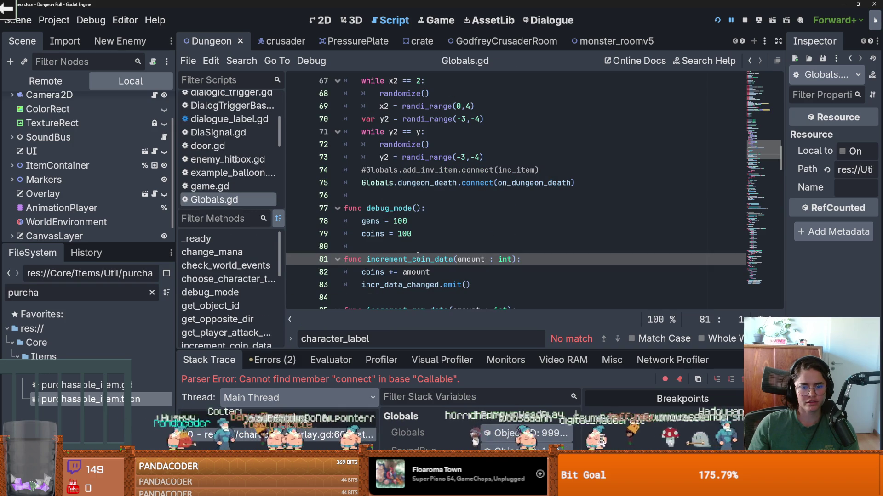
scroll(418, 255, "up", 10)
scroll(428, 248, "down", 9)
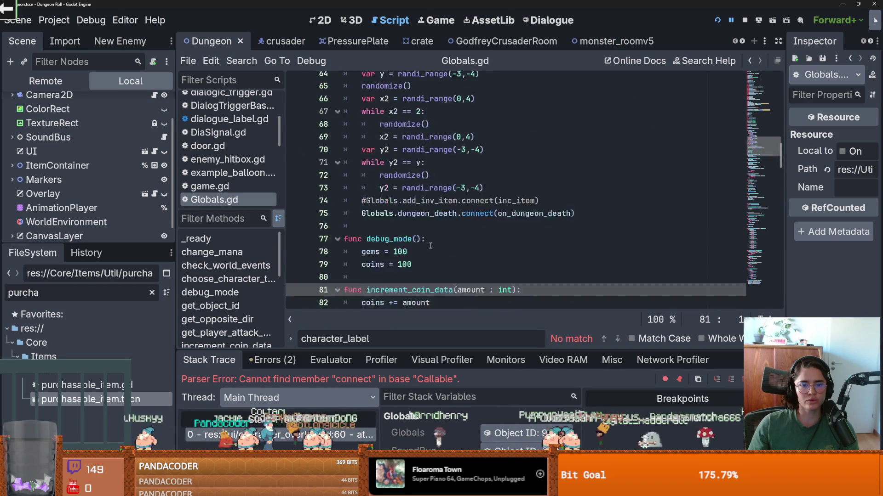
scroll(431, 246, "down", 3)
double_click(422, 210)
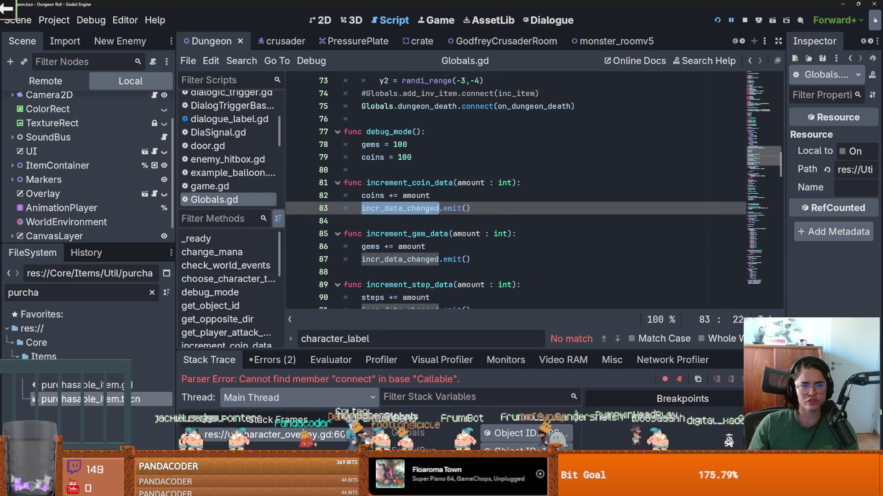
Trace incr_data_changed back to its signal declaration on line 46 and select the name
scroll(426, 210, "up", 4)
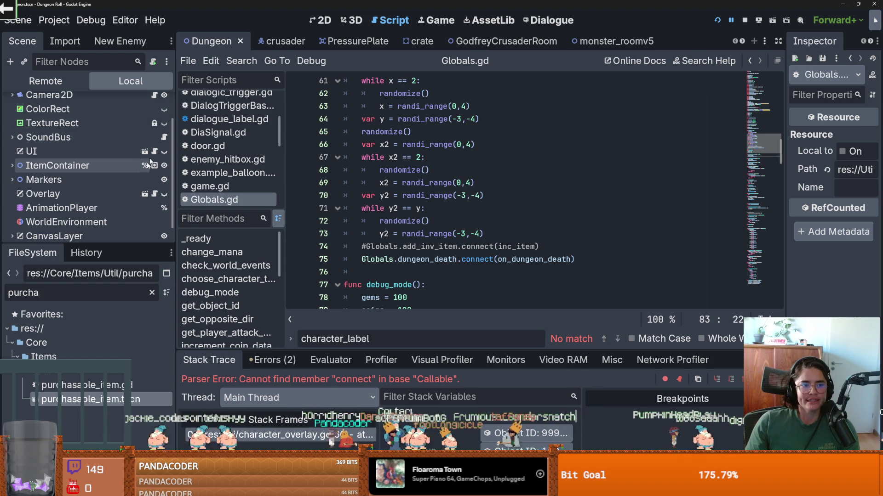
scroll(414, 195, "down", 5)
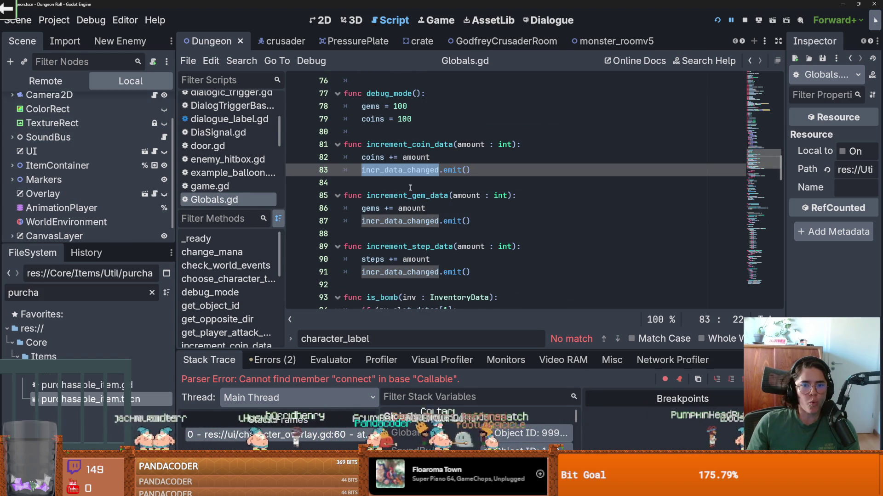
scroll(489, 222, "up", 8)
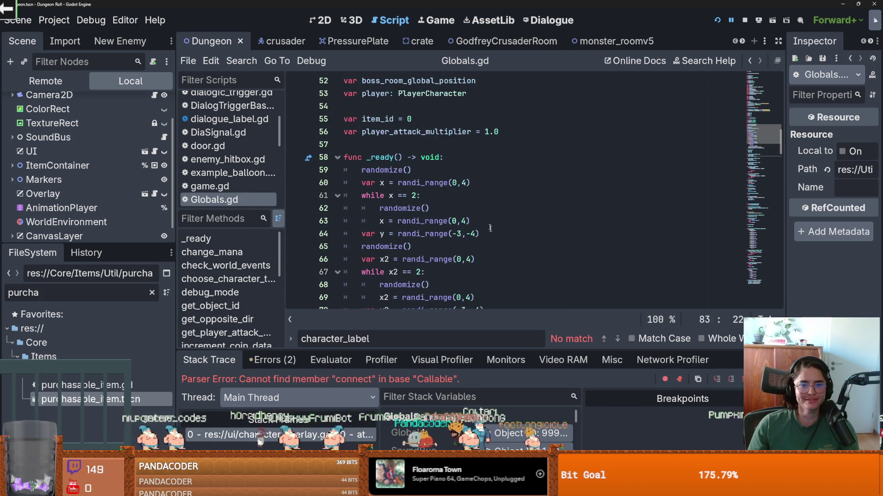
scroll(489, 222, "up", 6)
left_click(390, 233)
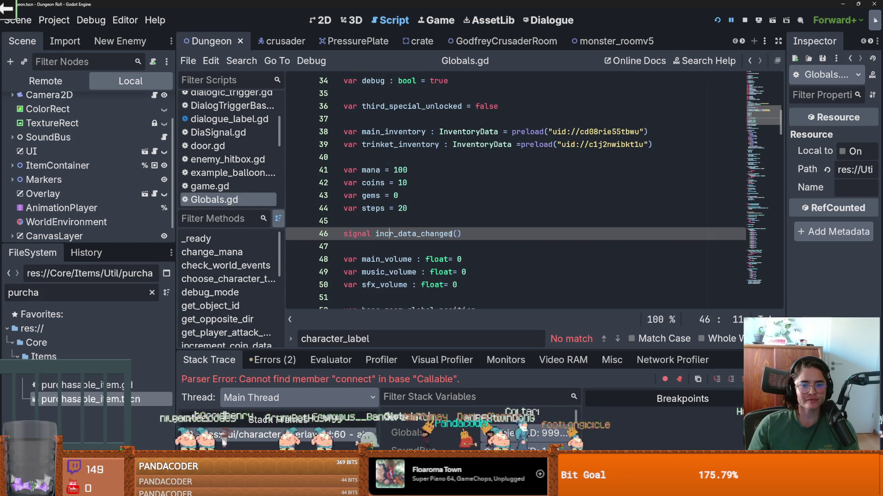
scroll(432, 216, "down", 15)
left_click(408, 197)
scroll(408, 197, "up", 14)
double_click(407, 196)
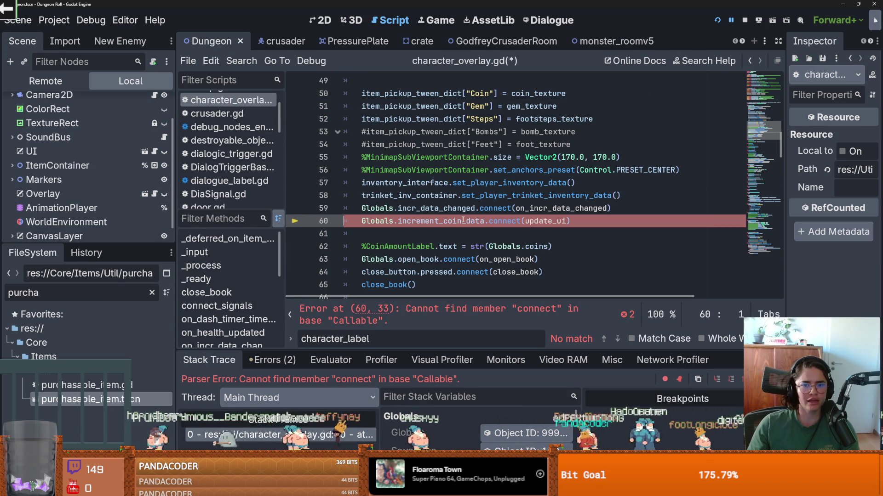
With line 60's connect call removed, save and test-run the game with F5, then stop it
left_click(475, 209)
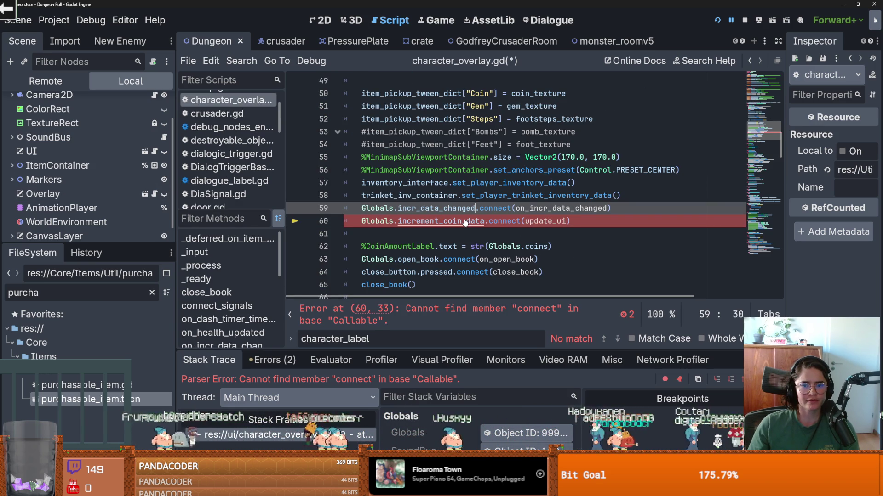
key("F5")
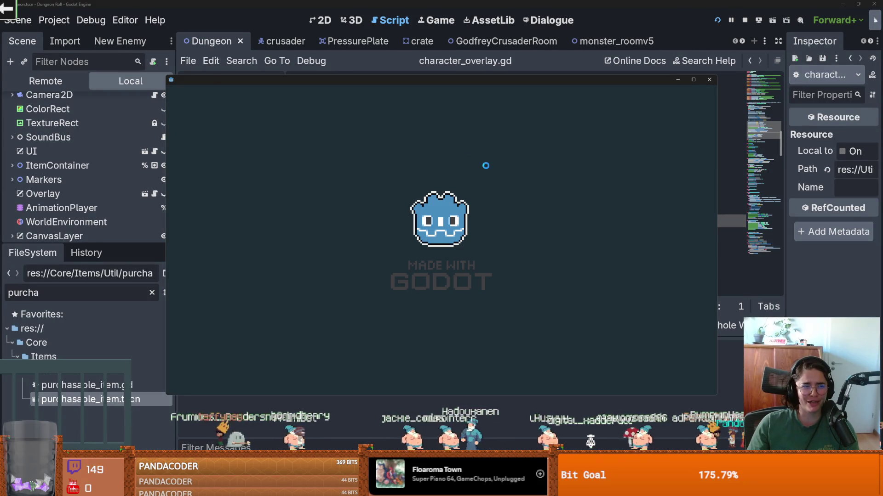
left_click(707, 80)
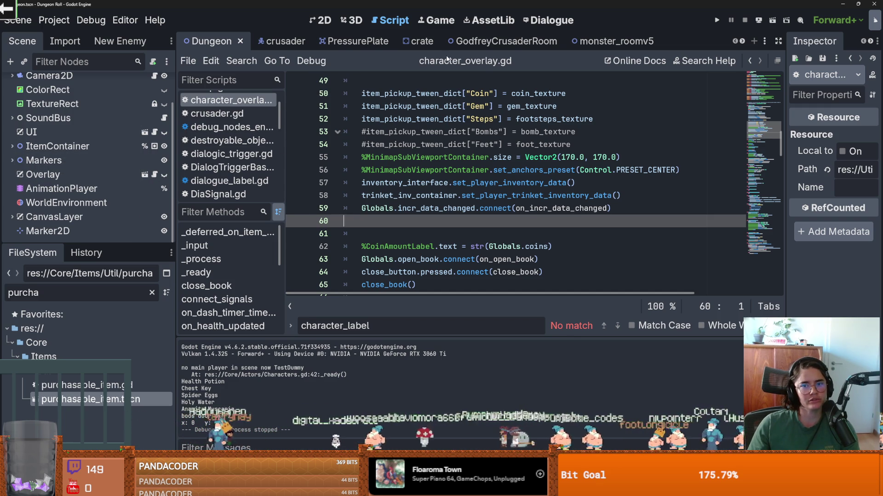
Filter the FileSystem for 'peter' and open the peter_the_hermit.tscn scene
double_click(85, 287)
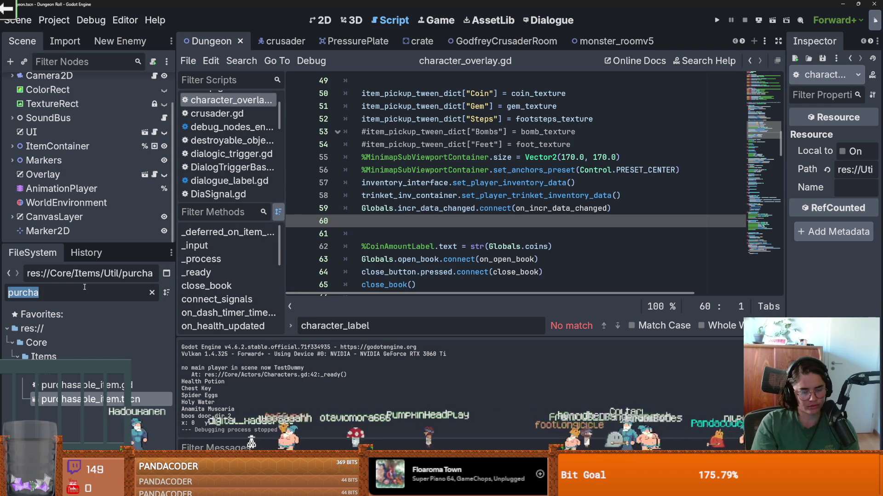
type("d")
key("BackSpace")
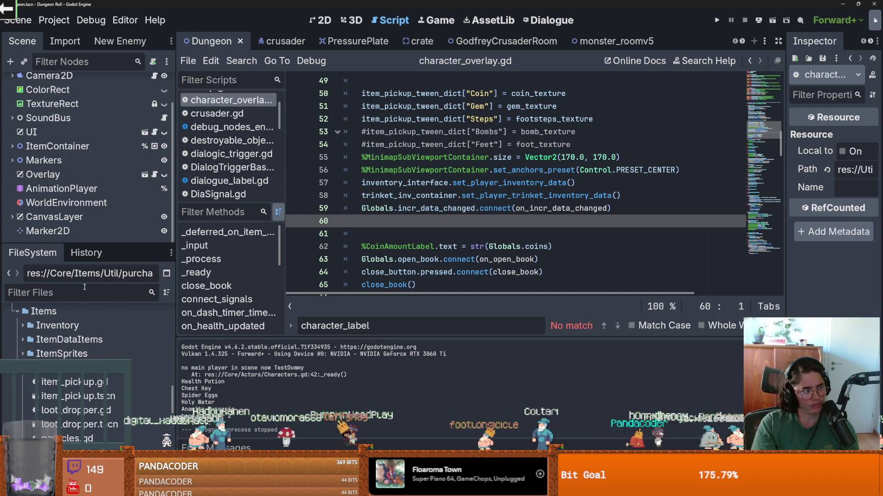
type("peter")
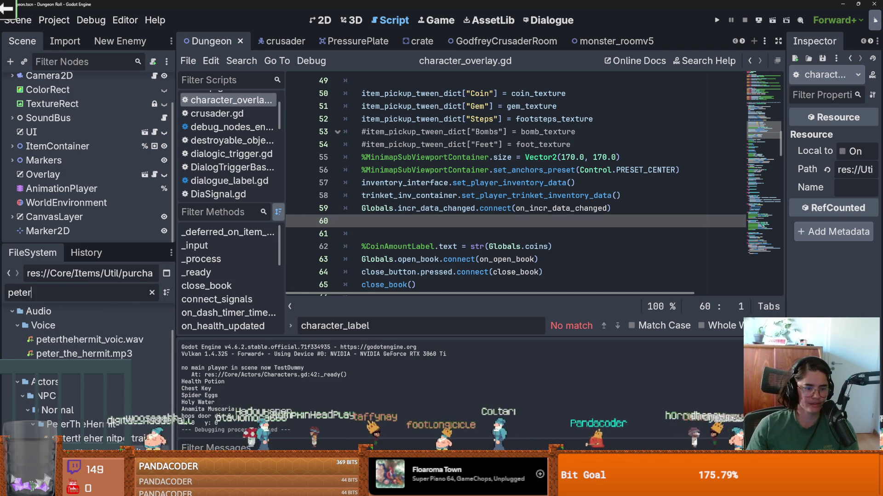
double_click(92, 453)
Show dialogic_trigger.gd's on_dialogic_ended function in the script editor
left_click(158, 114)
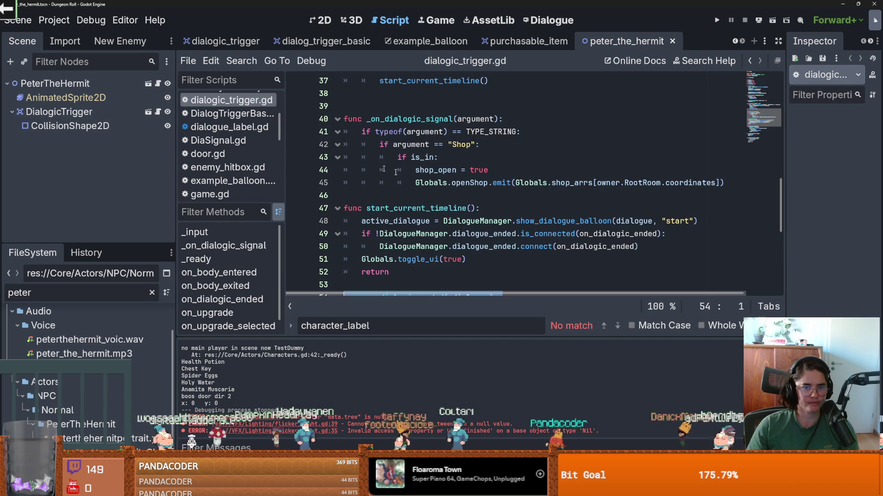
scroll(459, 220, "down", 1)
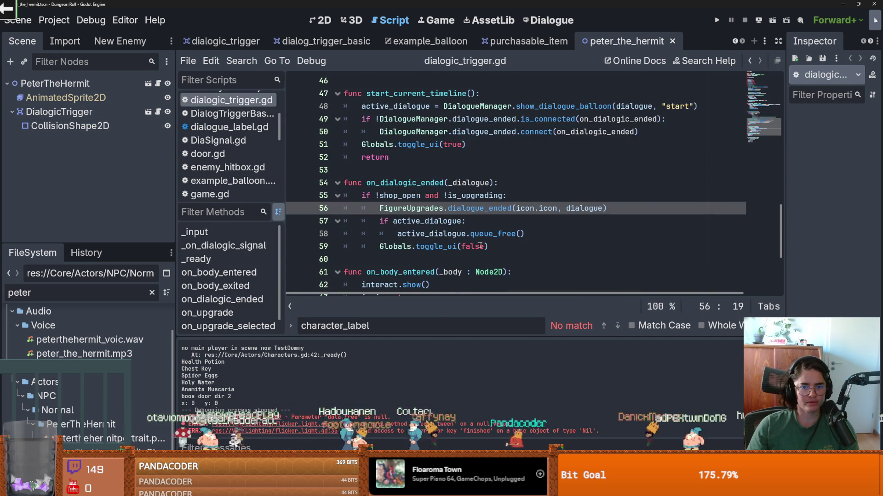
left_click_drag(497, 246, 313, 186)
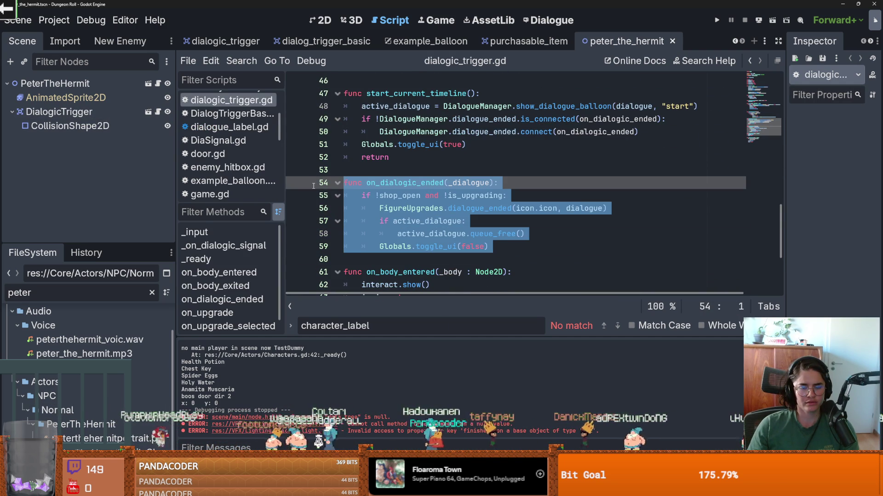
left_click(453, 209)
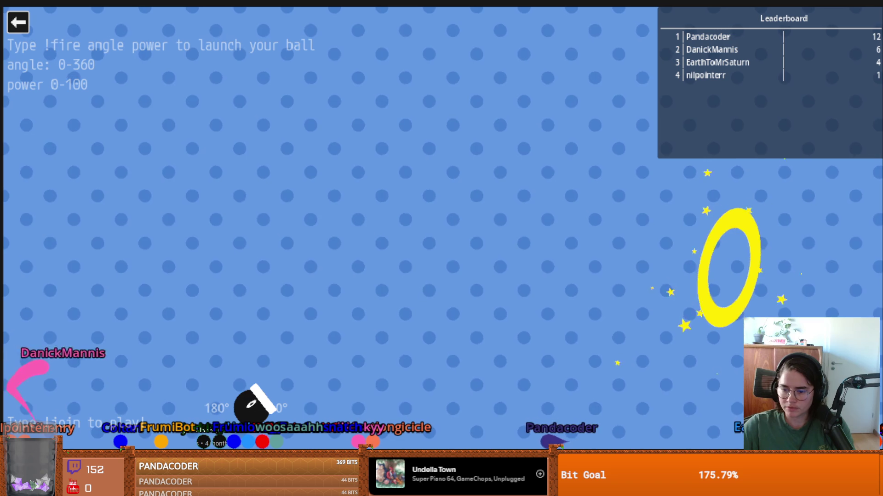
Exit the cannon minigame with the top-left back arrow, leaving a black scene
left_click(16, 23)
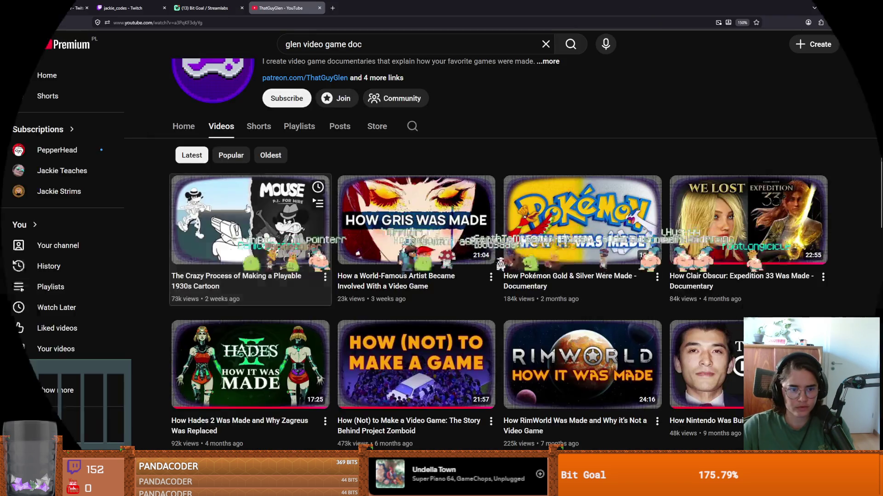
Play 'The Crazy Process of Making a Playable 1930s Cartoon' in full screen
left_click(247, 209)
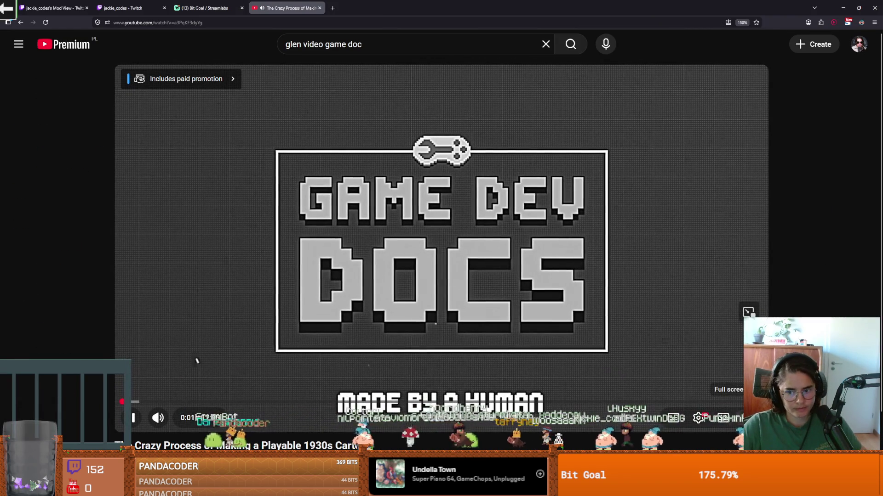
left_click(730, 418)
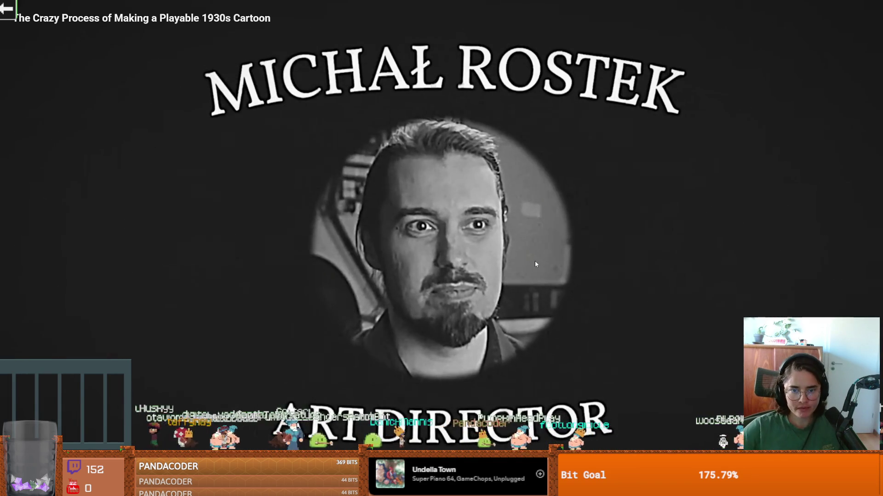
Pause the documentary briefly, then resume it through to the hand-drawn level footage
key("space")
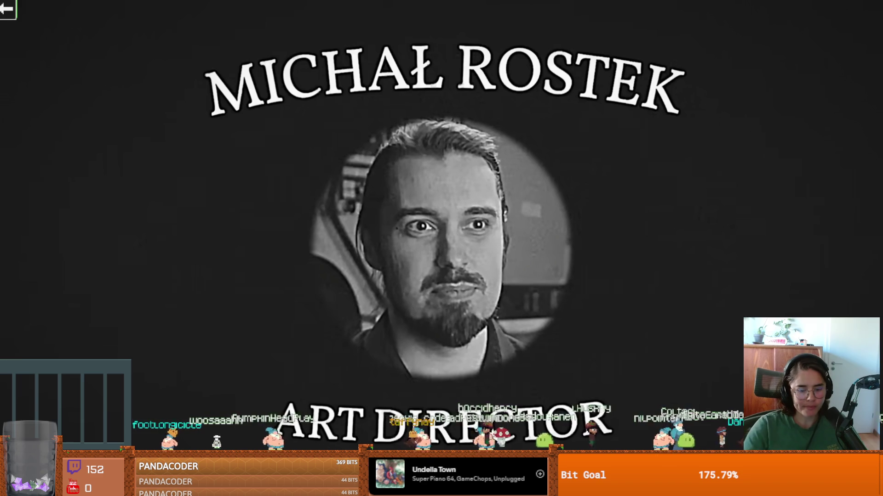
left_click(535, 261)
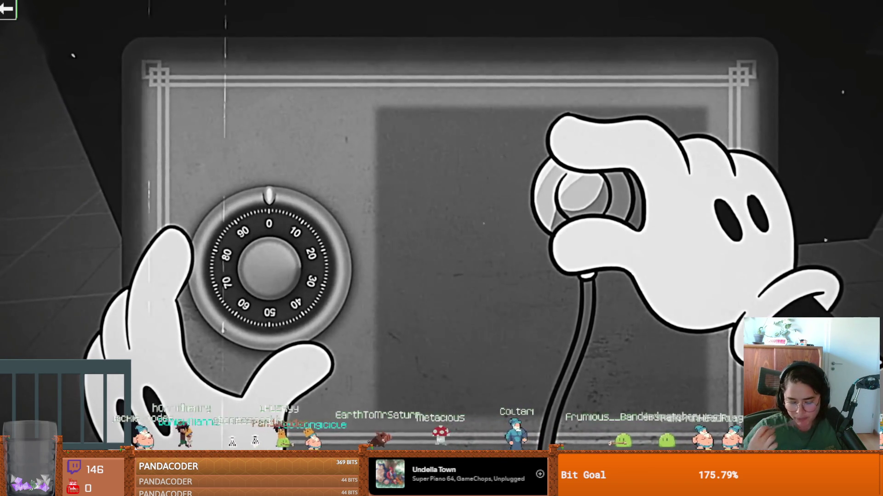
key("Tab")
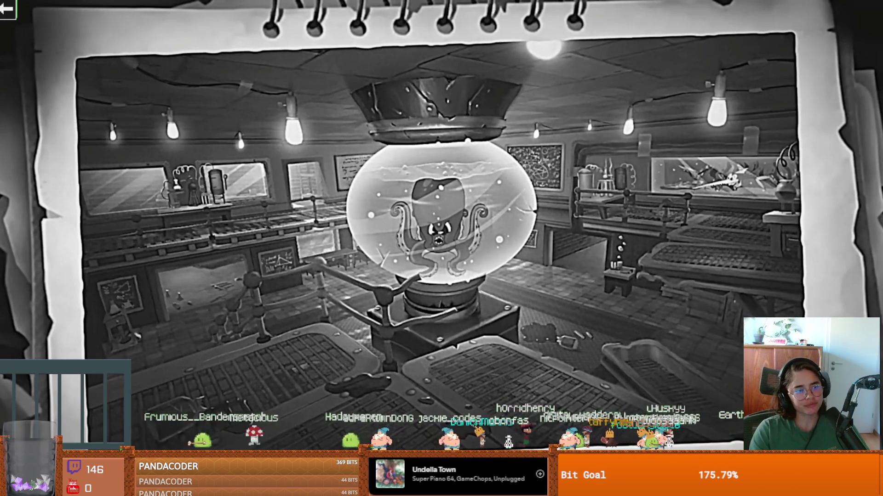
Pause on the lab scene, then resume until the 'Locate the Stage Designer' gameplay
left_click(296, 315)
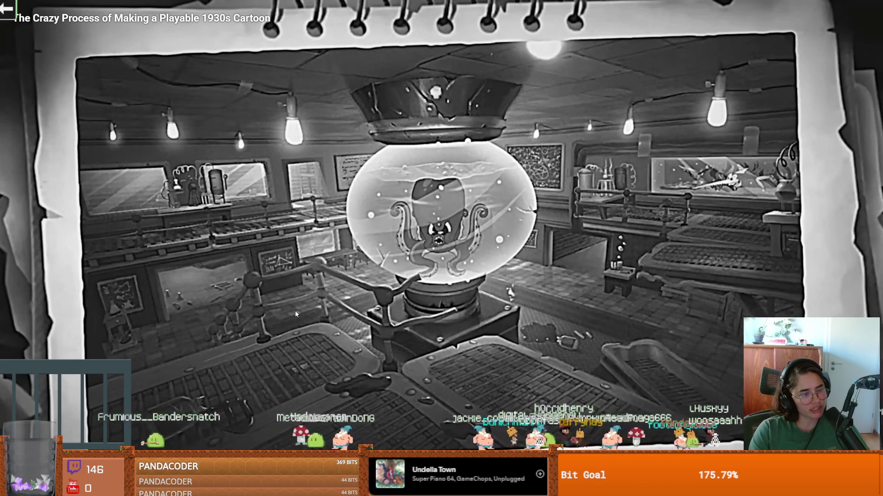
left_click(296, 314)
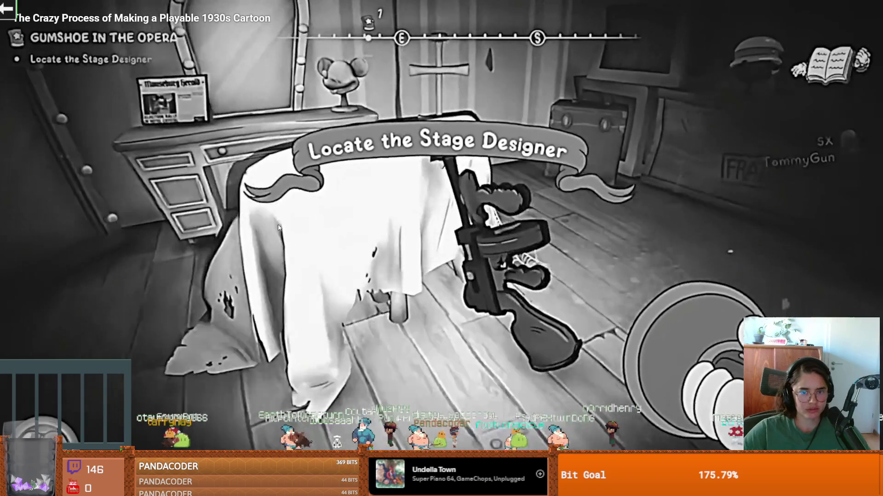
Pause on the new gameplay shot, then resume through to the Quake-style shooter footage
left_click(264, 250)
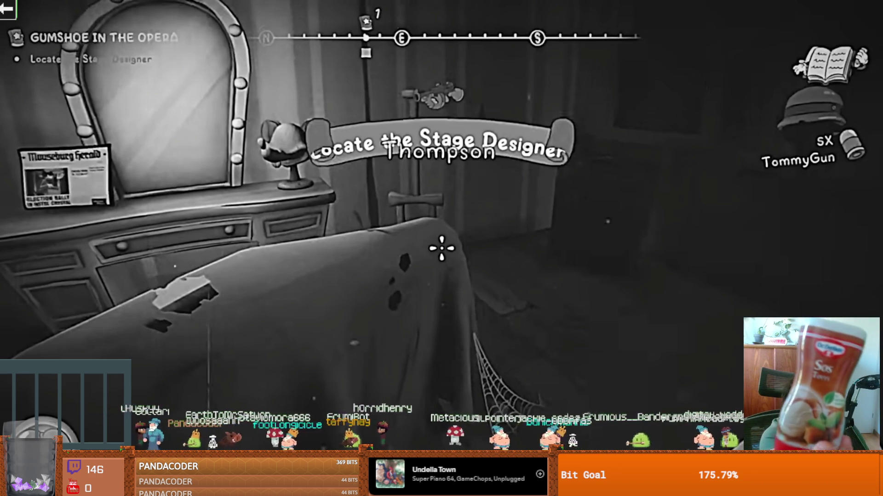
left_click(270, 235)
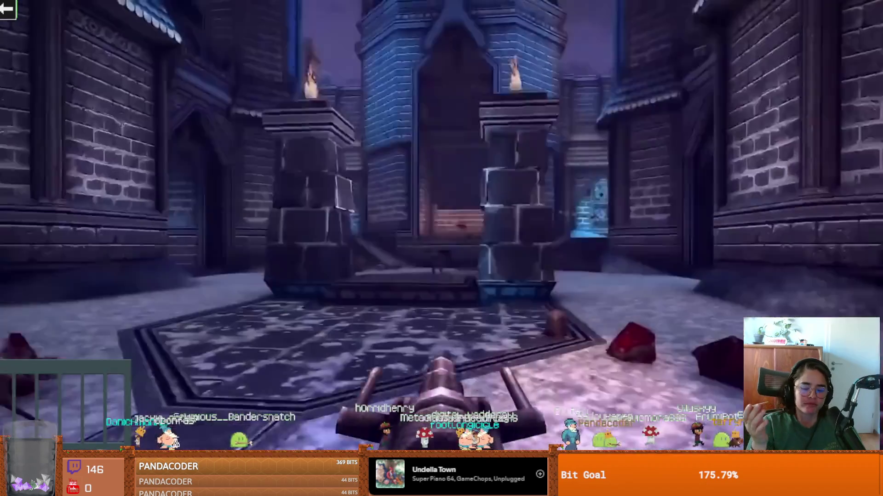
Pause on the Doom clip, then resume to the cartoon prisoner-rescue gunplay
left_click(271, 236)
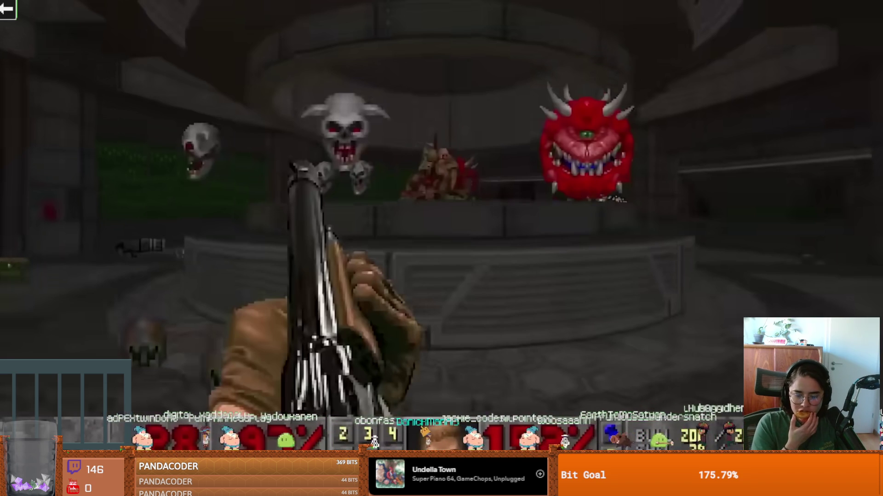
left_click(271, 233)
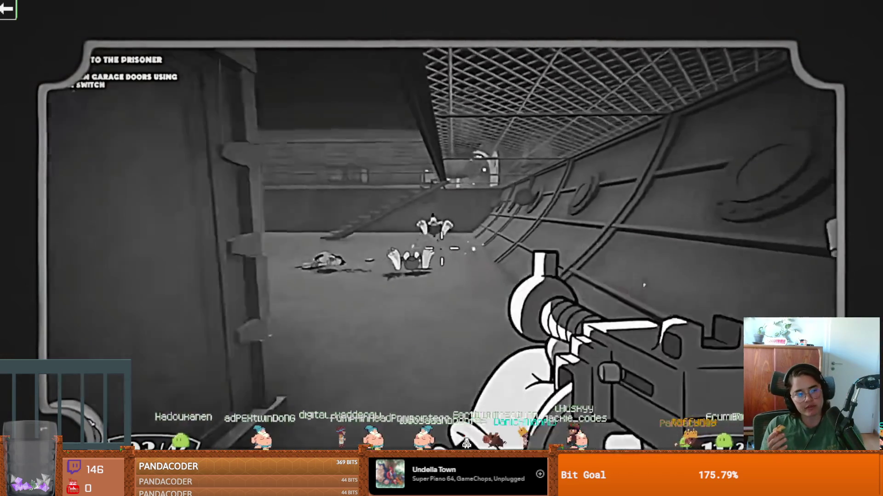
Pause on the sky scene, then resume to the 'Mouseburg Stinks' street footage
left_click(271, 235)
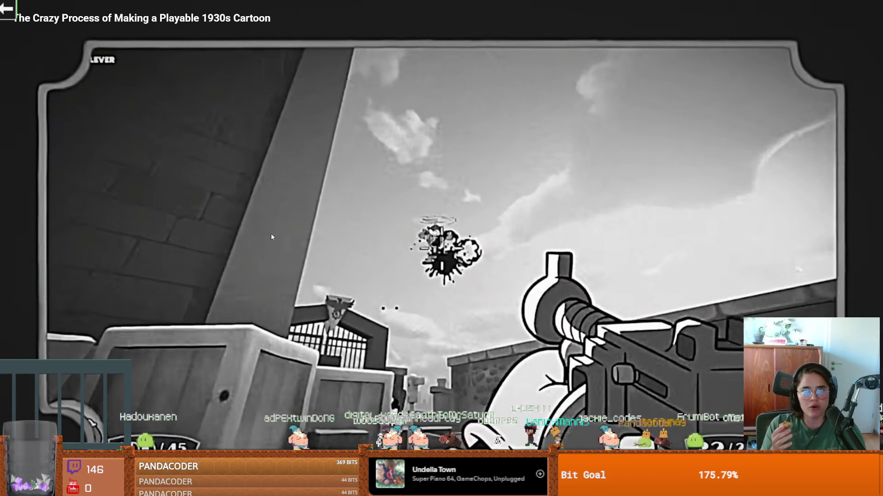
left_click(272, 235)
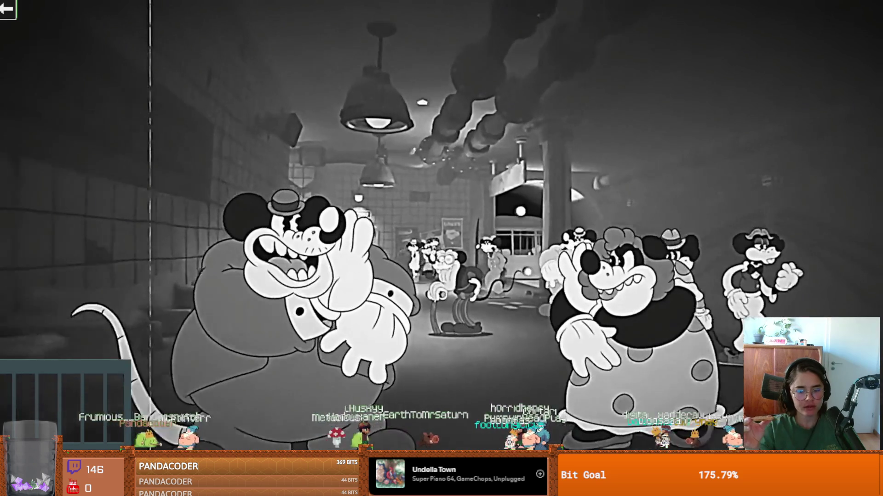
Pause on the street scene, then resume until the cartoon mouse jazz band cutscene
left_click(272, 237)
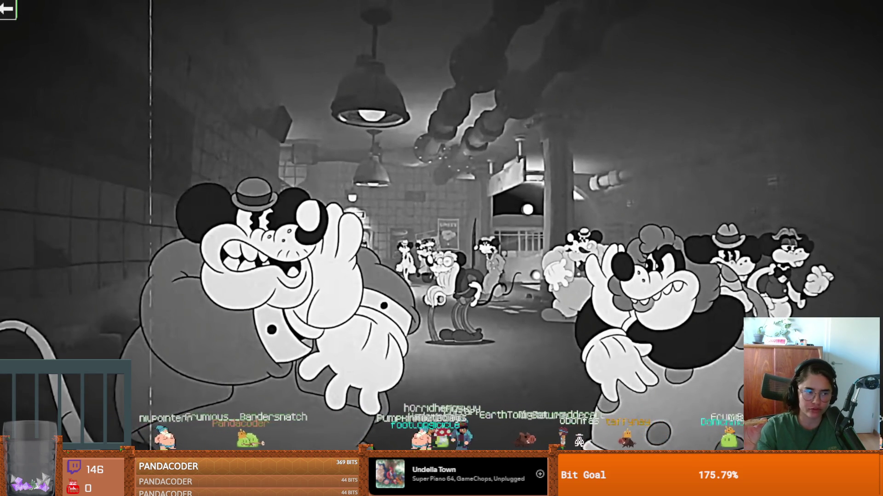
left_click(271, 237)
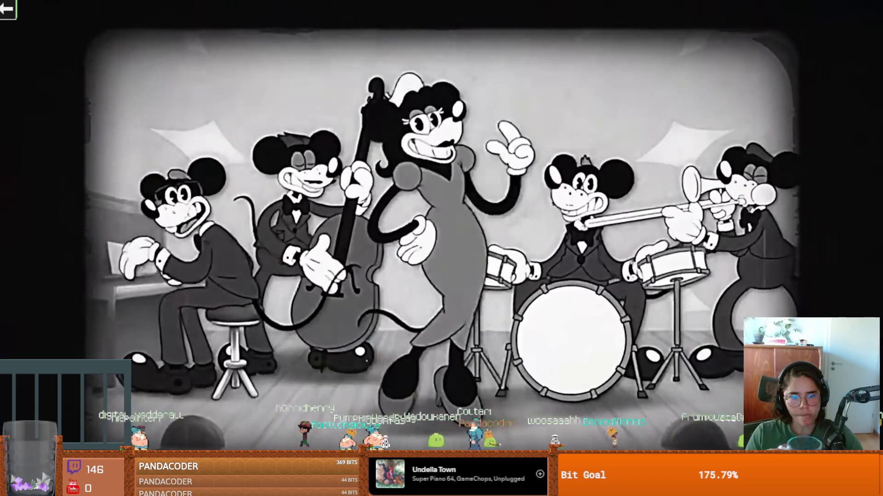
Let the documentary play past the settings menu to office footage of developers
key("Escape")
key("q")
scroll(497, 298, "down", 2)
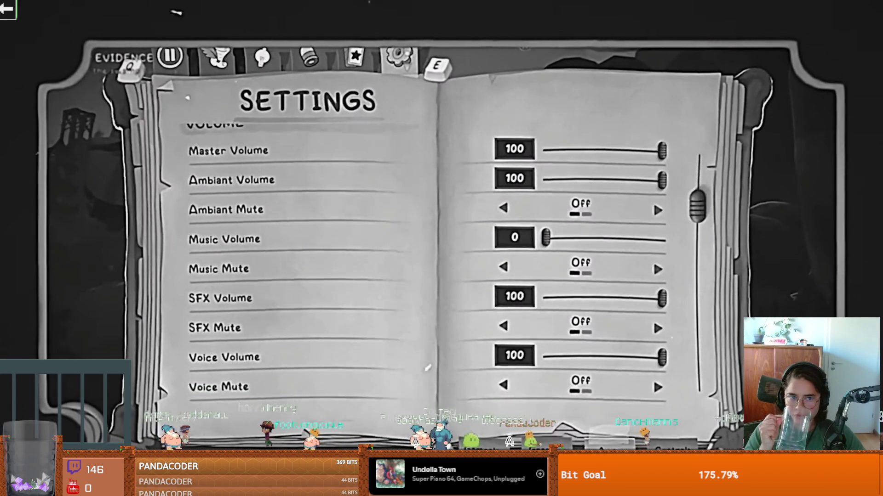
scroll(850, 256, "down", 3)
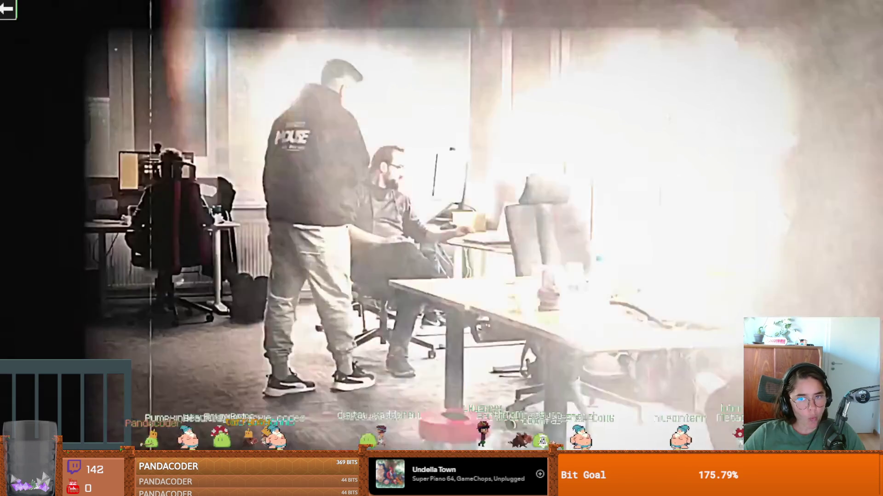
Pause the cartoon documentary on its MOUSE: P.I. For Hire 'Out Now!' card and exit fullscreen
key("space")
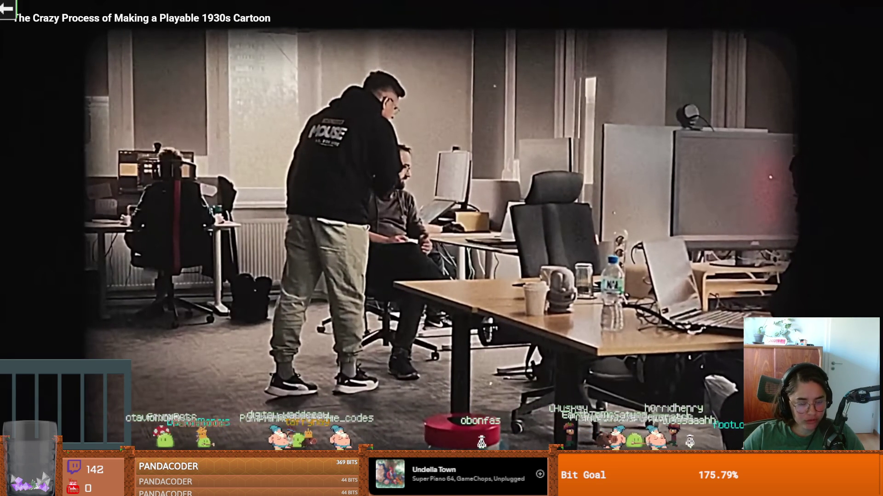
key("space")
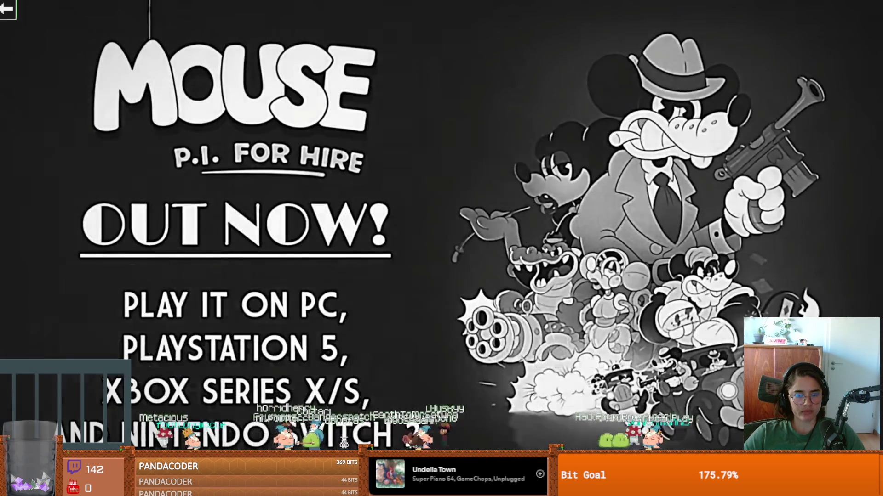
key("space")
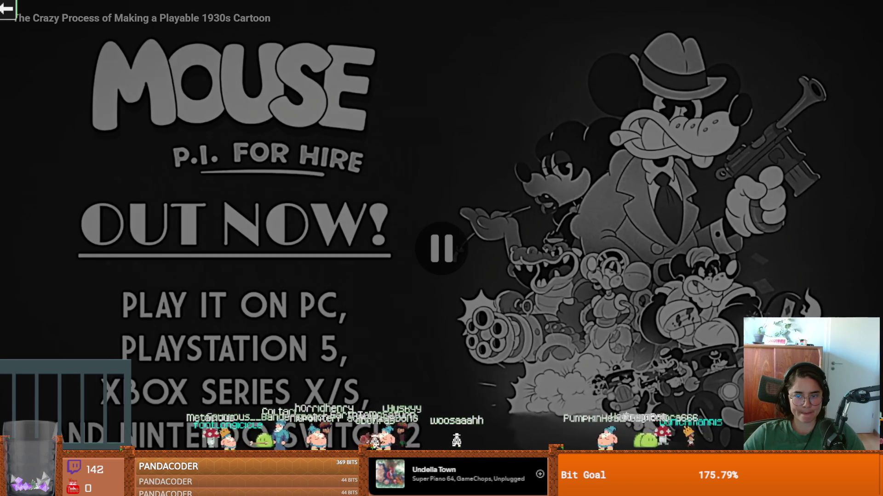
key("Escape")
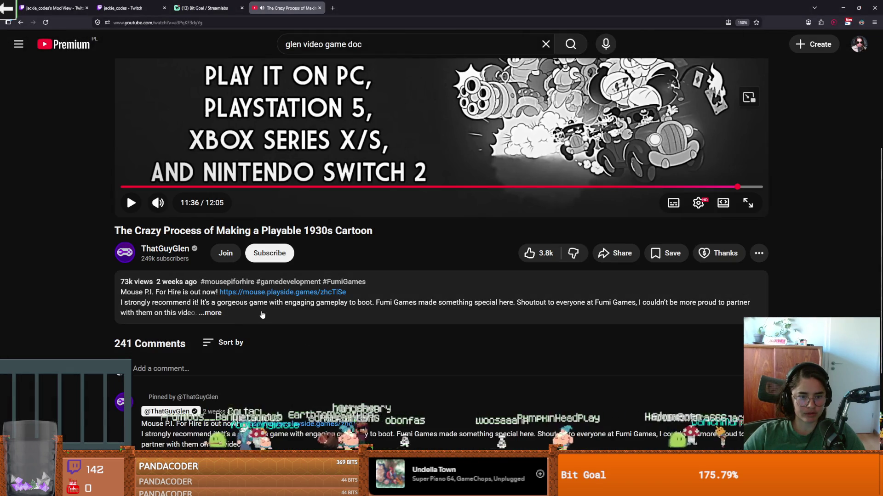
Expand the video description, then pause the MOUSE: P.I. For Hire trailer on Steam
left_click(262, 315)
scroll(305, 329, "down", 1)
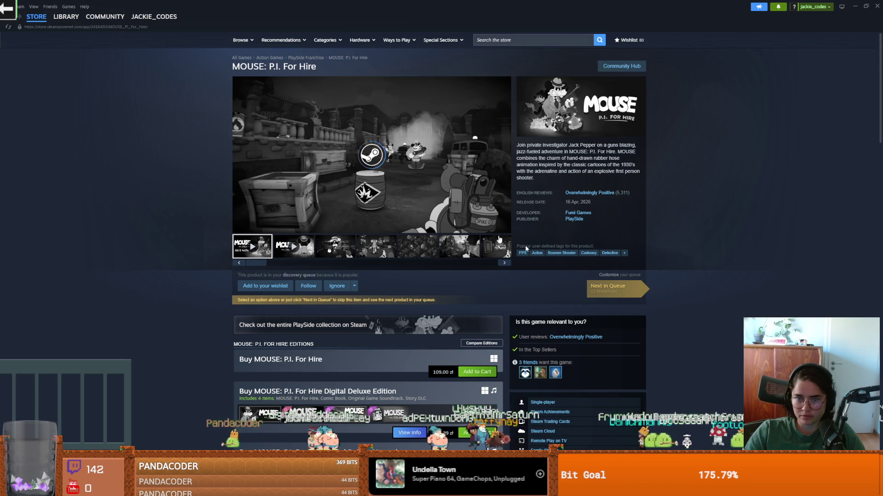
left_click(414, 168)
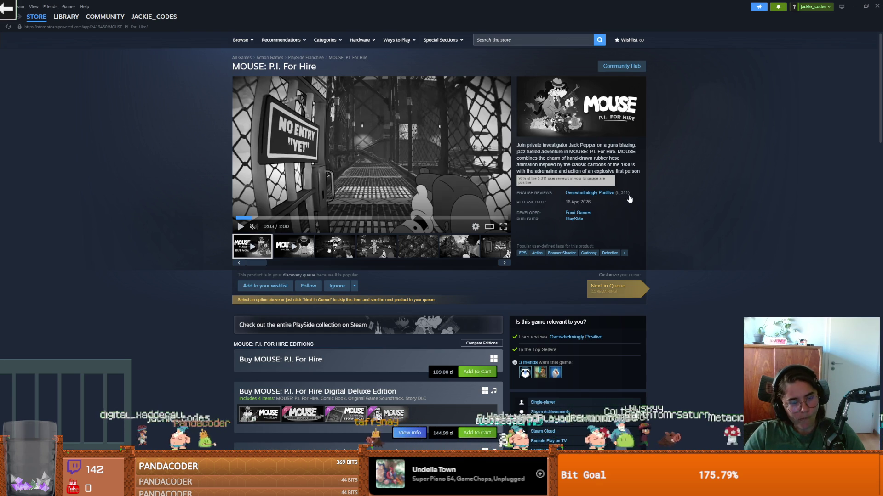
Browse down through the MOUSE: P.I. For Hire customer reviews and return up to the trailer
scroll(389, 243, "down", 1)
scroll(388, 244, "down", 8)
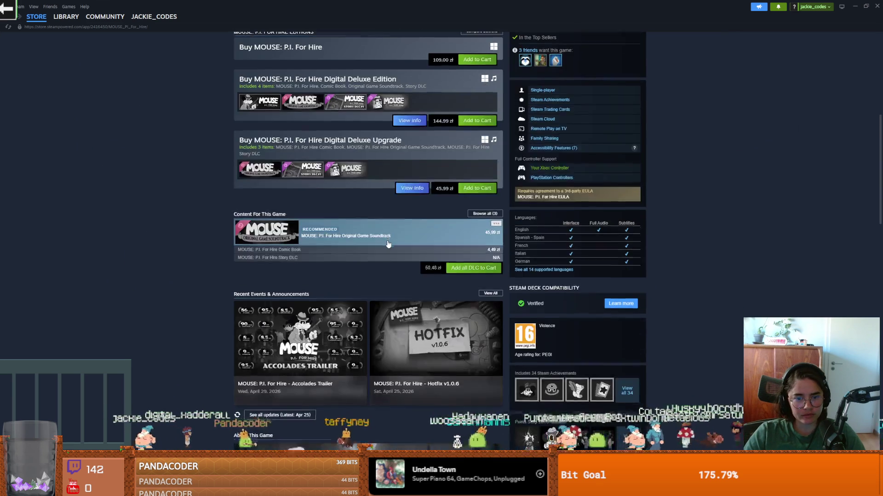
scroll(387, 243, "up", 8)
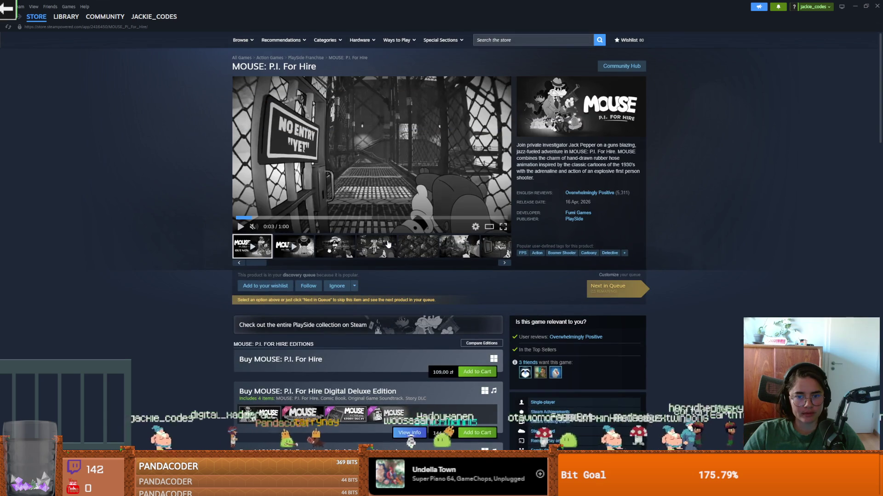
scroll(388, 244, "down", 15)
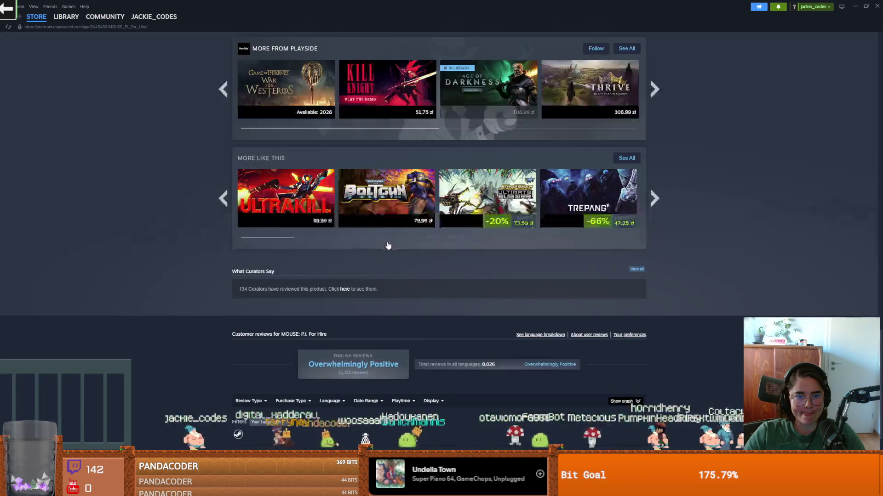
scroll(387, 245, "down", 5)
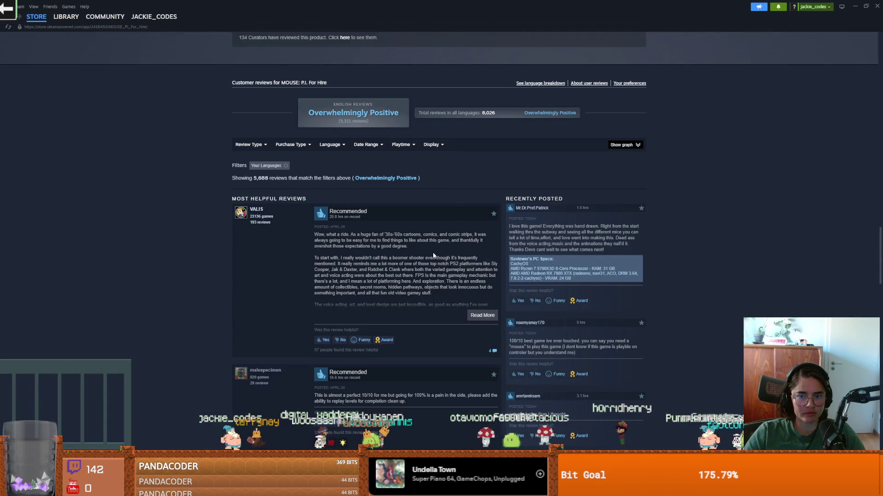
scroll(433, 256, "down", 1)
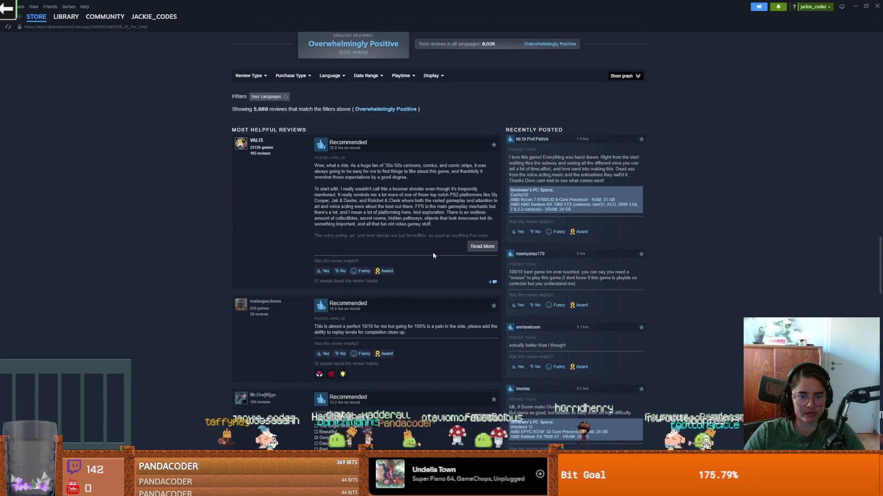
scroll(433, 255, "down", 8)
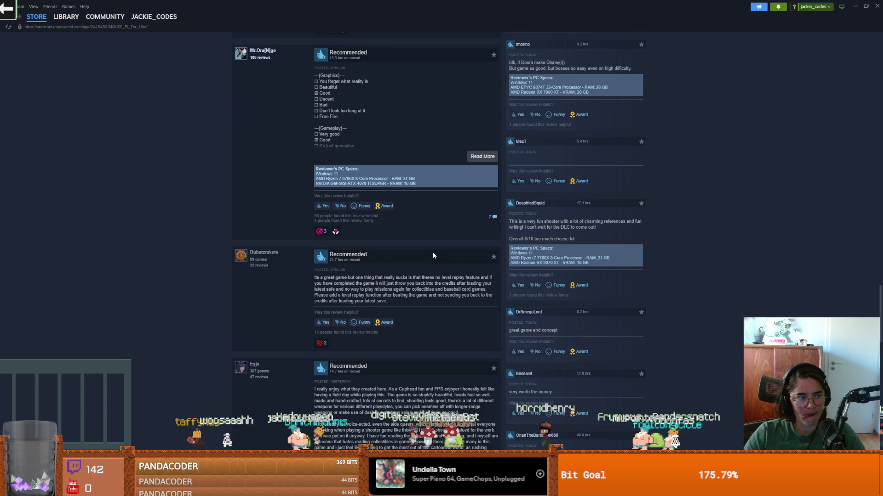
scroll(433, 256, "up", 3)
scroll(433, 255, "up", 15)
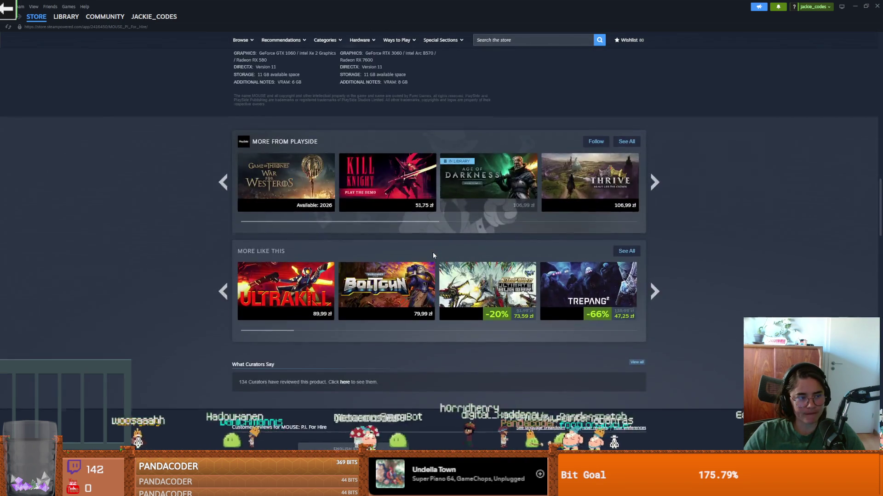
scroll(433, 256, "up", 20)
scroll(434, 255, "up", 5)
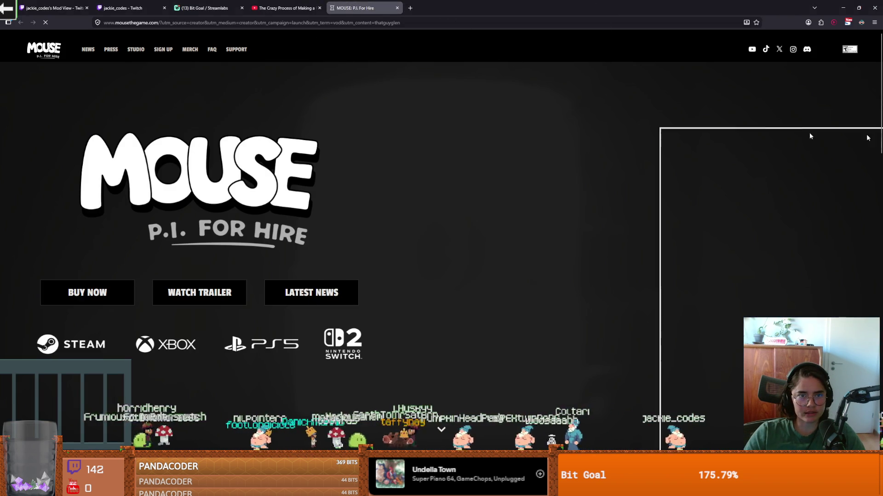
Leave the MOUSE official website and return to the Godot editor
key("alt+Tab")
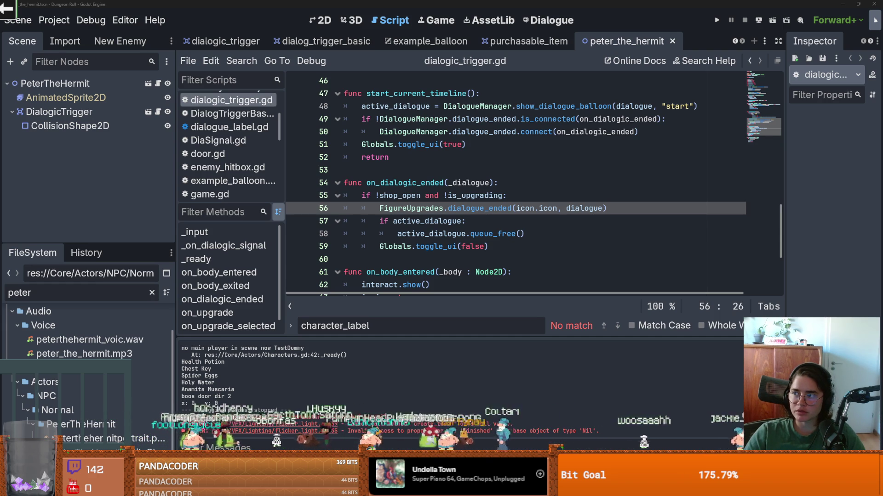
Save the scene from dialogic_trigger.gd, scroll up to _on_dialogic_signal, and switch to the Dialogue editor
left_click(562, 175)
key("ctrl+s")
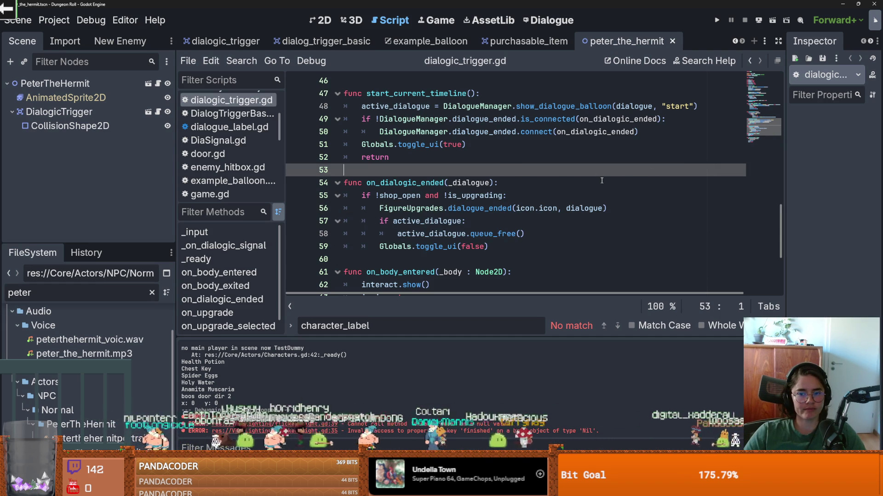
scroll(601, 180, "up", 2)
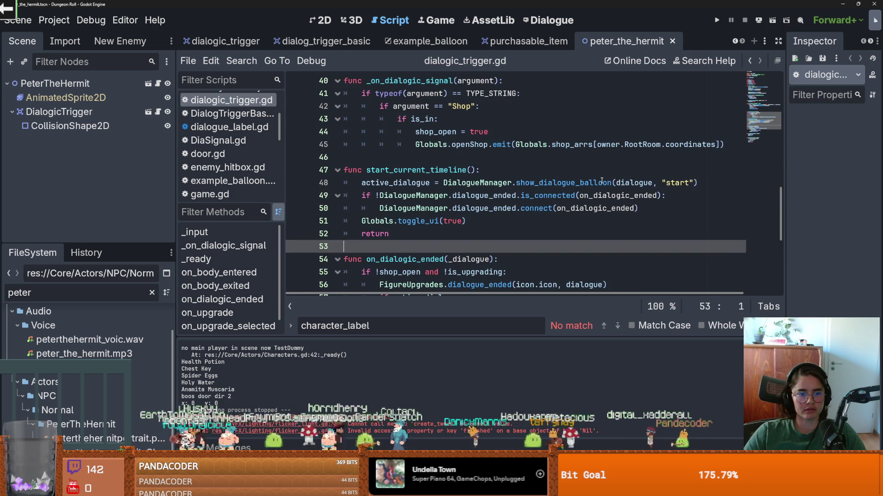
scroll(601, 181, "up", 1)
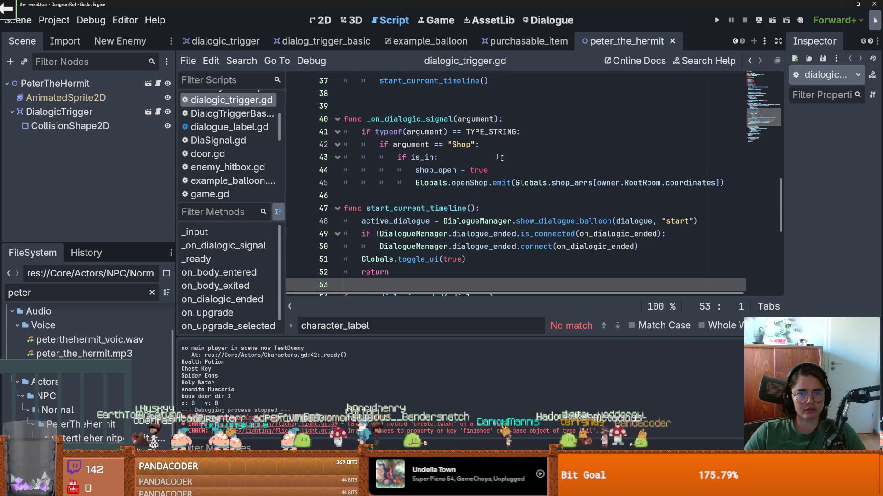
left_click(528, 18)
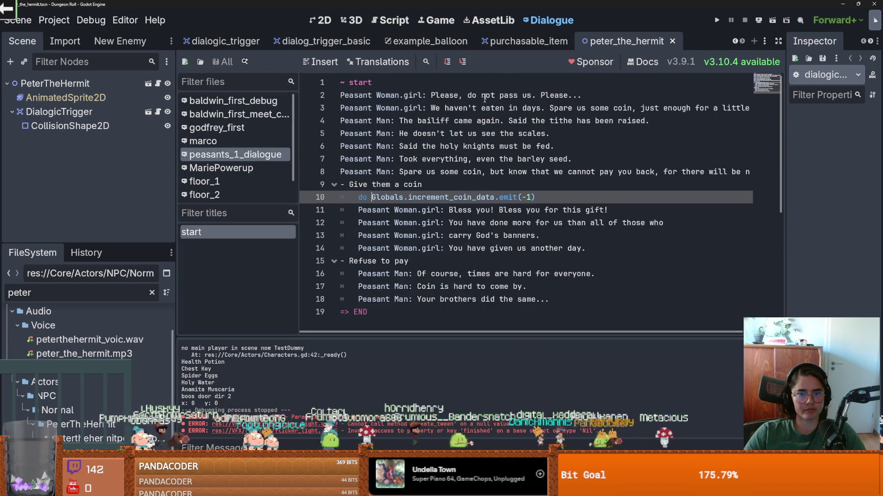
Inspect Globals.increment_coin_data in peasants_1_dialogue, then highlight open_shop in baldwin_first_debug
double_click(400, 193)
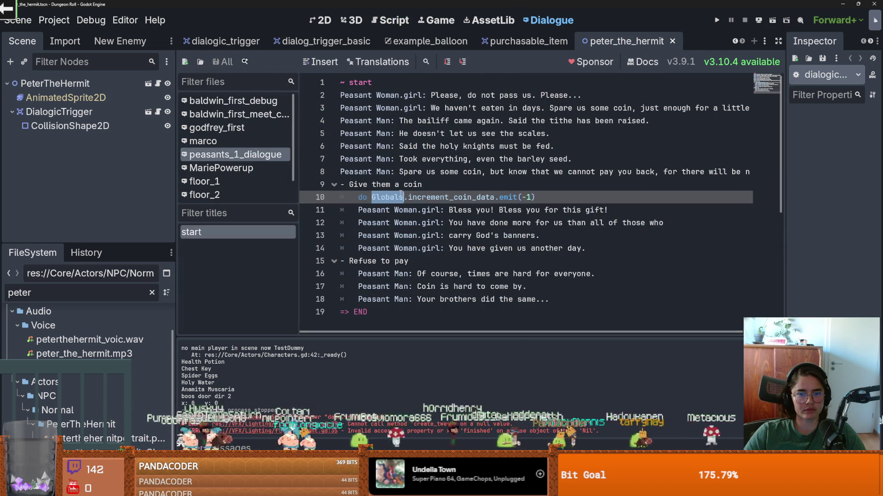
double_click(468, 191)
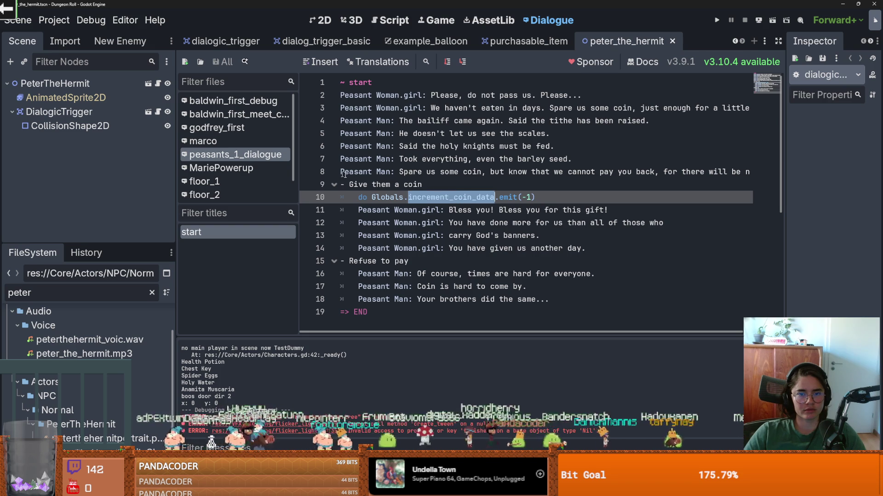
left_click(248, 101)
left_click(251, 115)
left_click(250, 104)
double_click(437, 133)
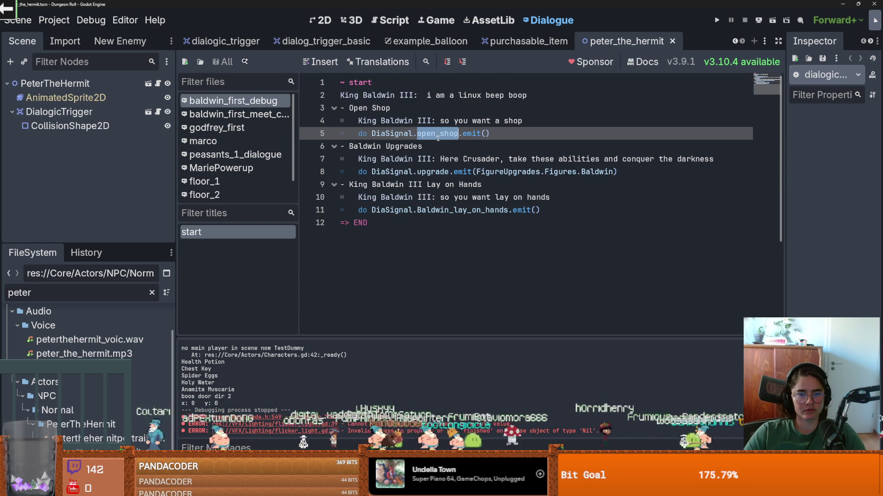
Change all three 'King Baldwin III' names to 'IV' with multi-caret editing and save
left_click(409, 96)
double_click(408, 96)
type("IV")
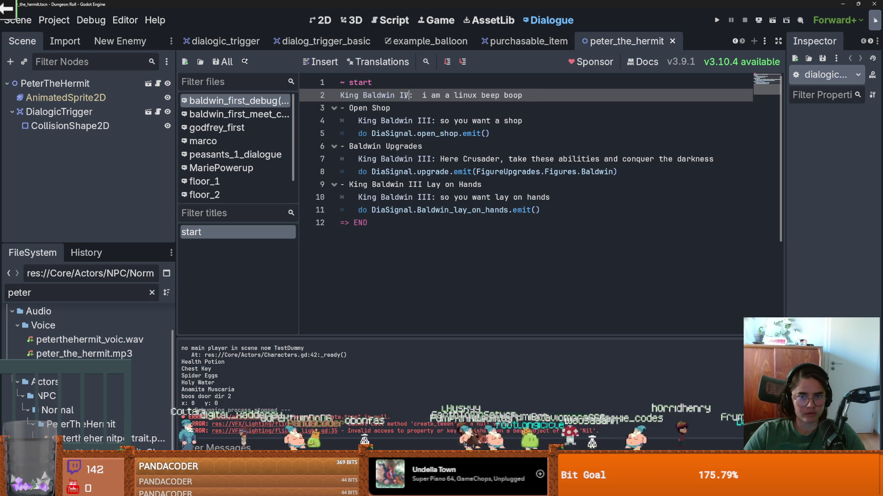
double_click(404, 96)
key("ctrl+c")
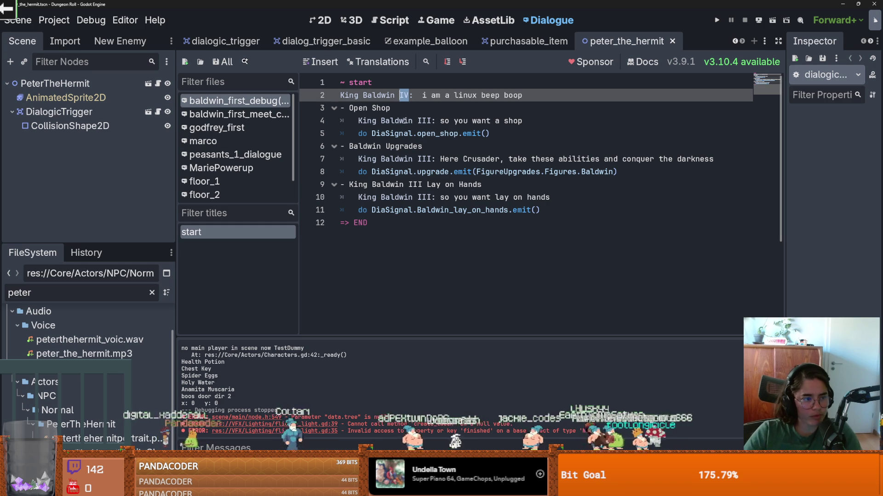
double_click(429, 121)
key("ctrl+v")
double_click(429, 160)
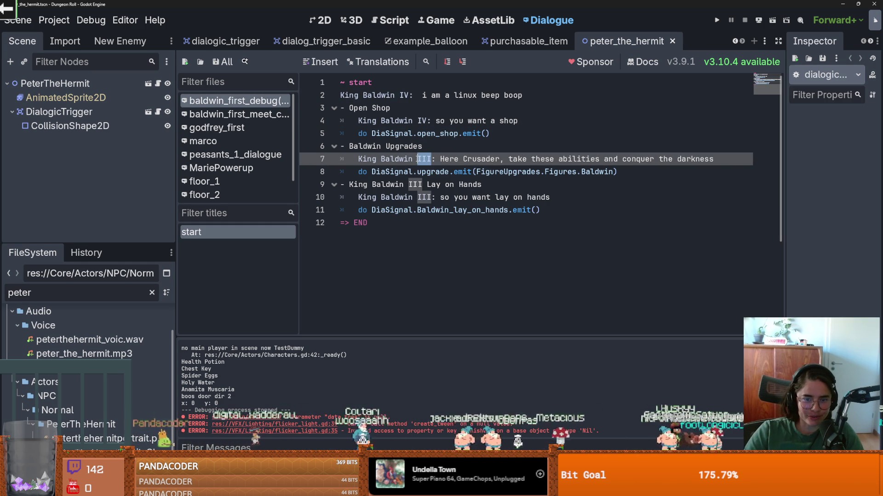
key("ctrl+d")
key("ctrl+d")
key("ctrl+v")
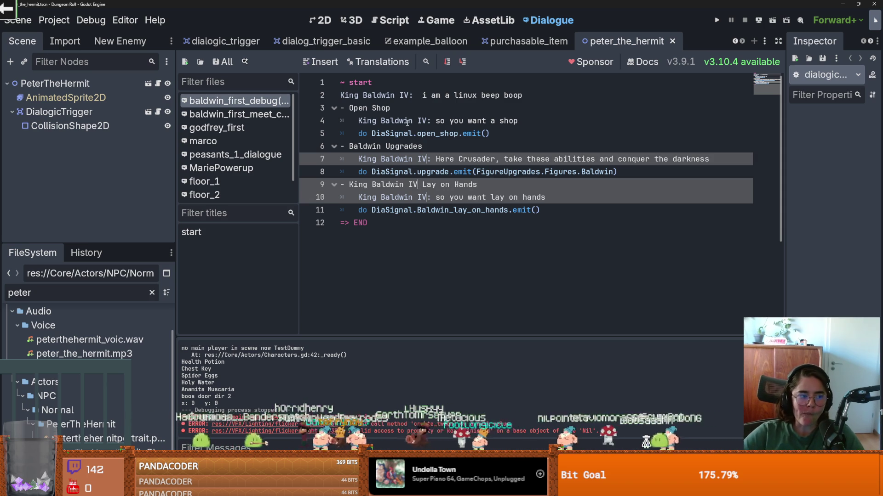
left_click(467, 198)
key("ctrl+s")
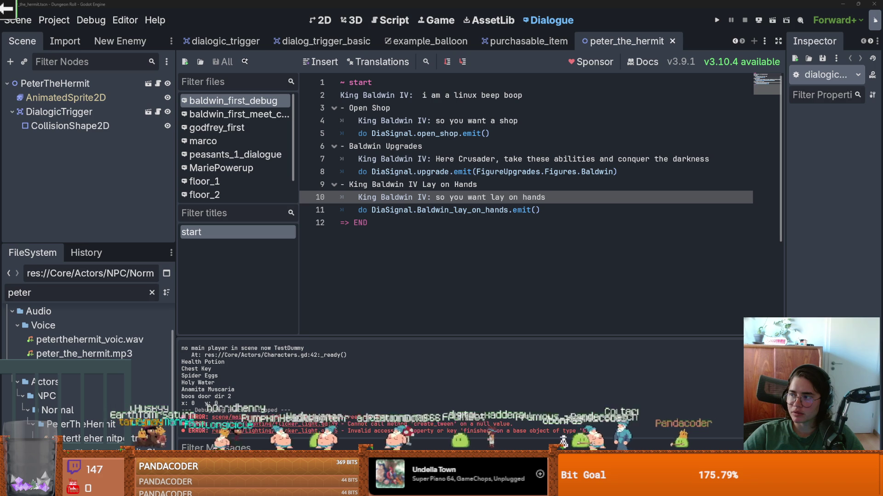
Watch the COP BASTARD Steam trailer fullscreen briefly, then return to Godot
key("alt+Tab")
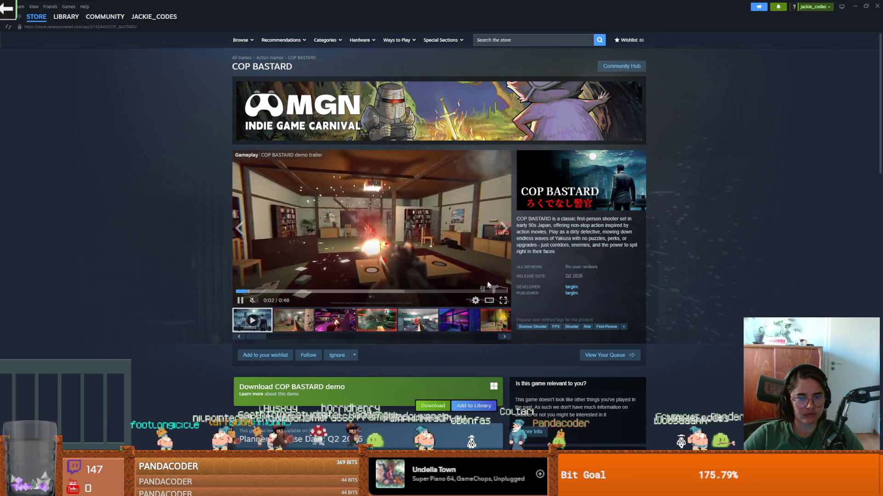
double_click(472, 263)
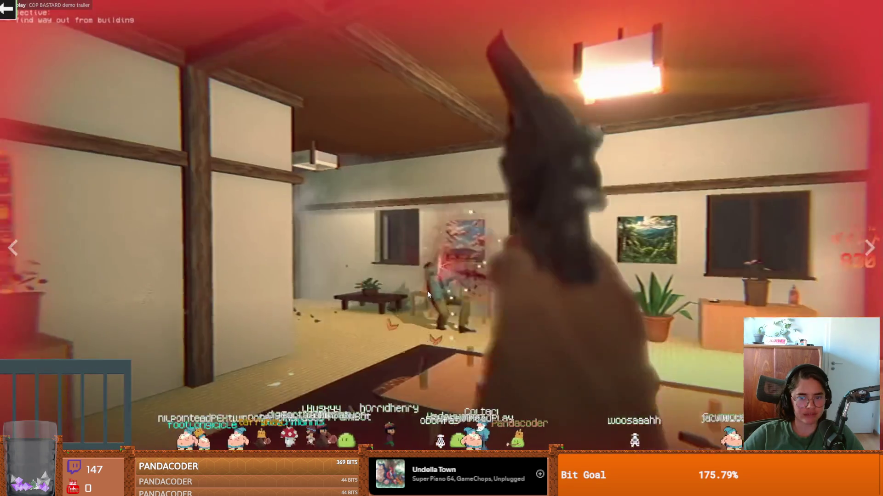
key("Escape")
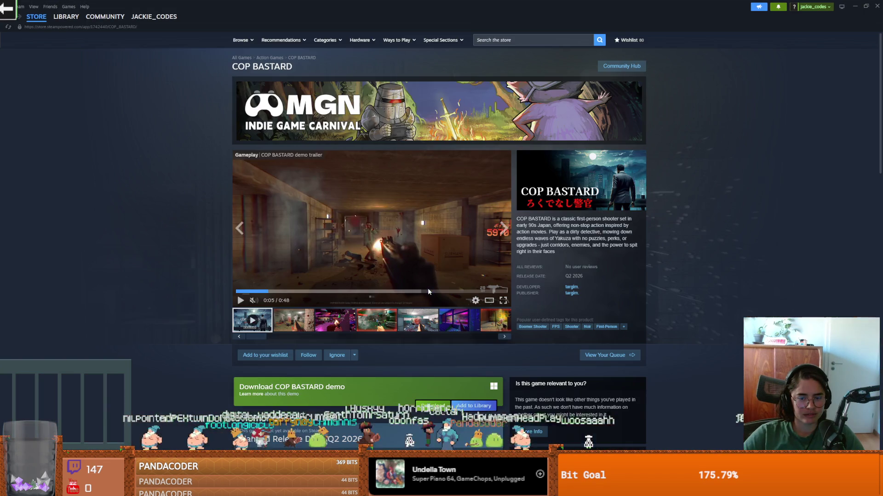
key("alt+Tab")
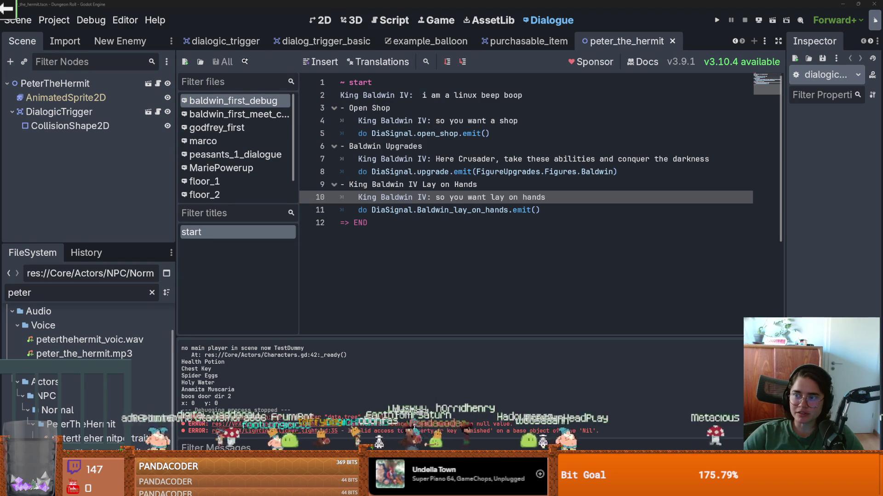
Save the scene again from the baldwin_first_debug script and select the old FileSystem filter text
left_click(574, 208)
key("ctrl+s")
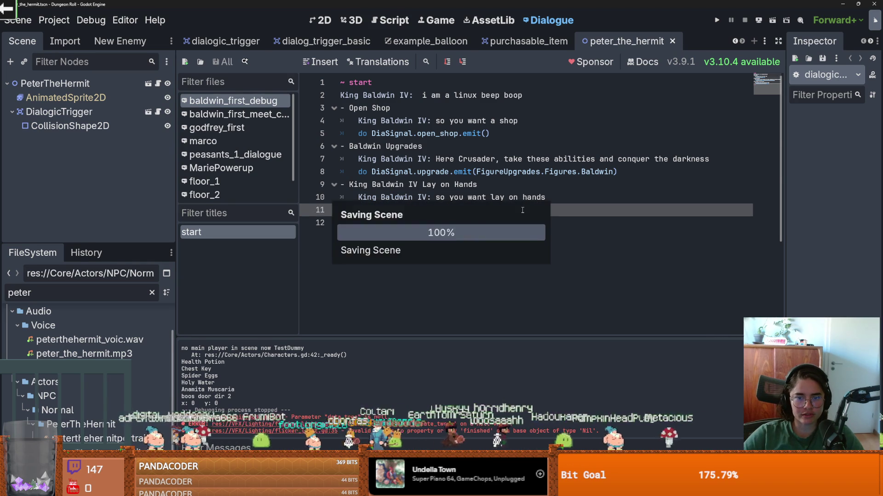
left_click(440, 197)
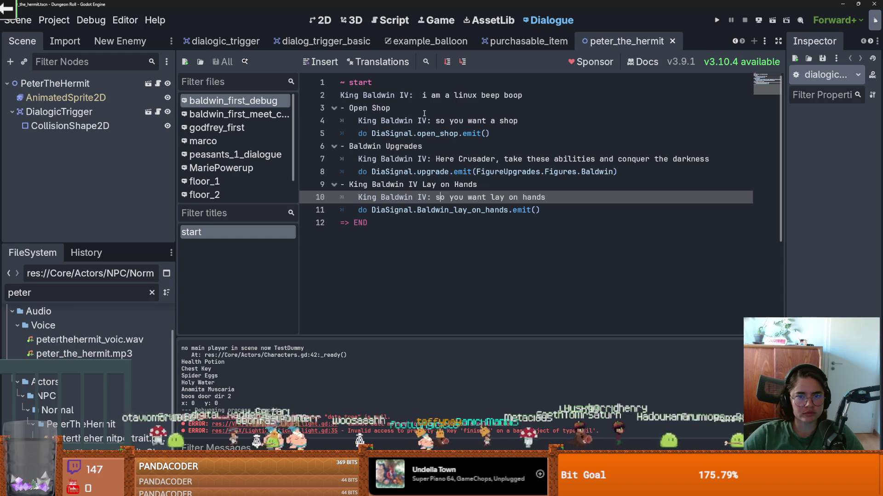
double_click(74, 289)
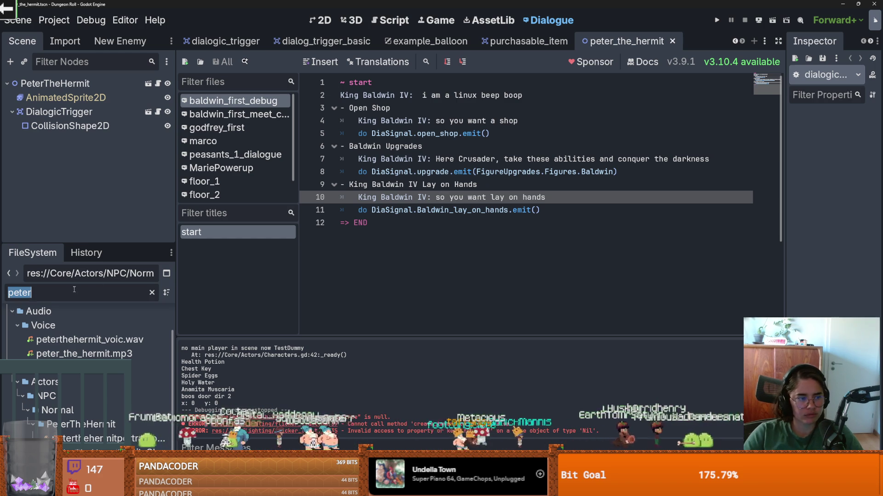
Filter FileSystem for 'baldwin', open BaldwinIV_room.tscn in 2D, and open the Baldwin node's icon_script.gd
type("baldwin")
scroll(106, 416, "down", 10)
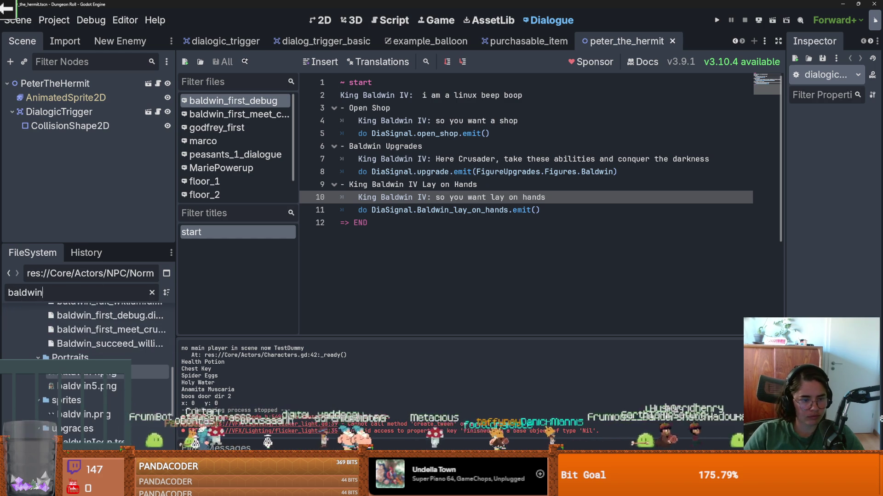
scroll(107, 416, "down", 2)
double_click(92, 376)
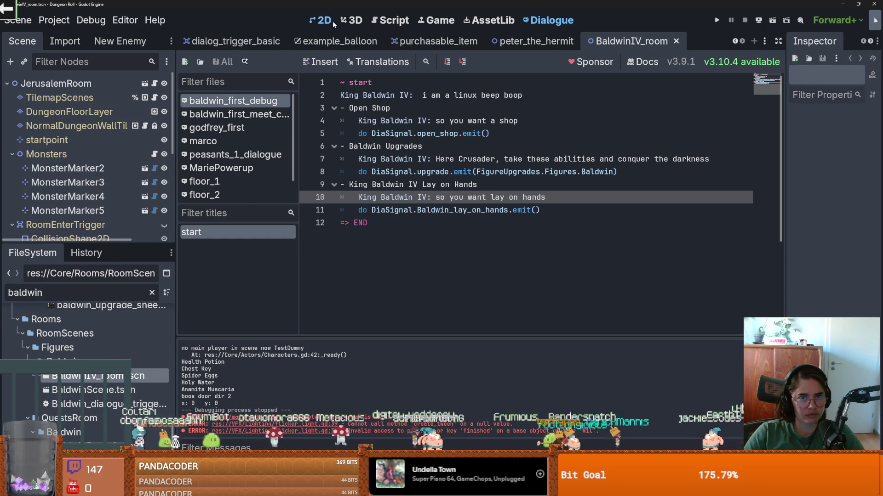
left_click(324, 20)
scroll(80, 186, "down", 5)
left_click(48, 157)
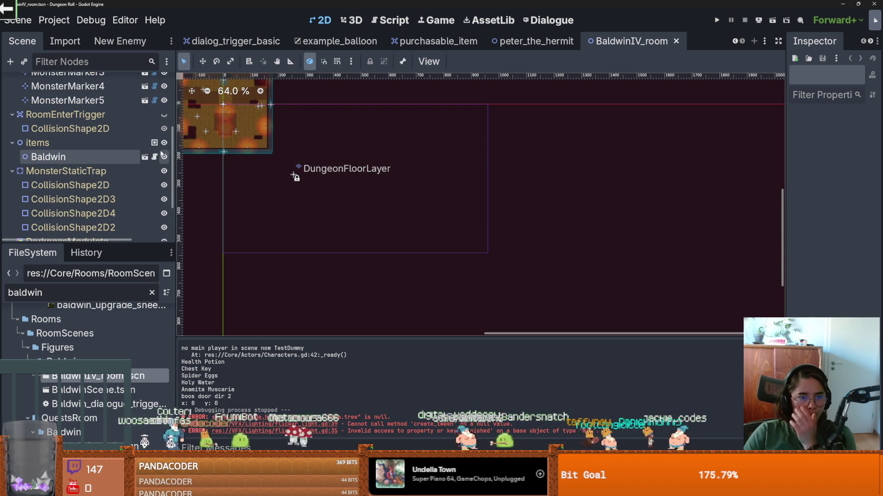
left_click(155, 156)
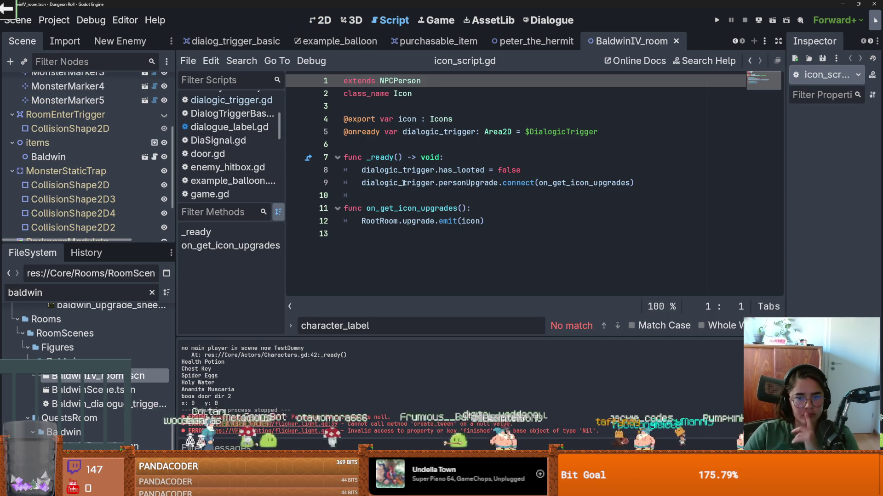
Open BaldwinScene's dialogic_trigger.gd, review _on_dialogic_signal and upgradeSelected, then run the project
left_click(145, 157)
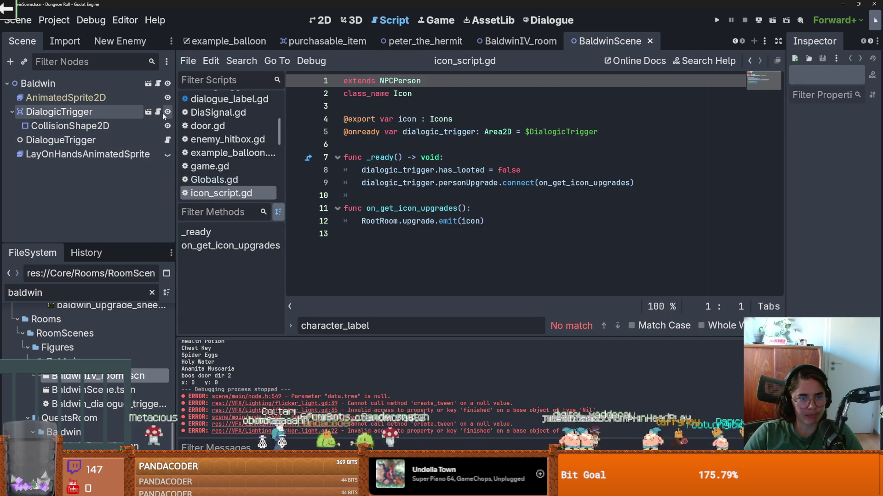
left_click(158, 111)
scroll(413, 215, "up", 4)
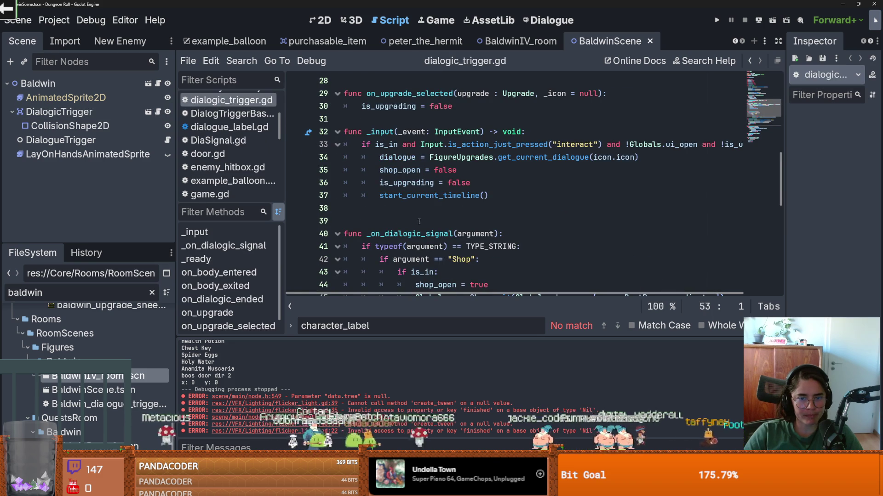
double_click(422, 233)
scroll(437, 237, "down", 3)
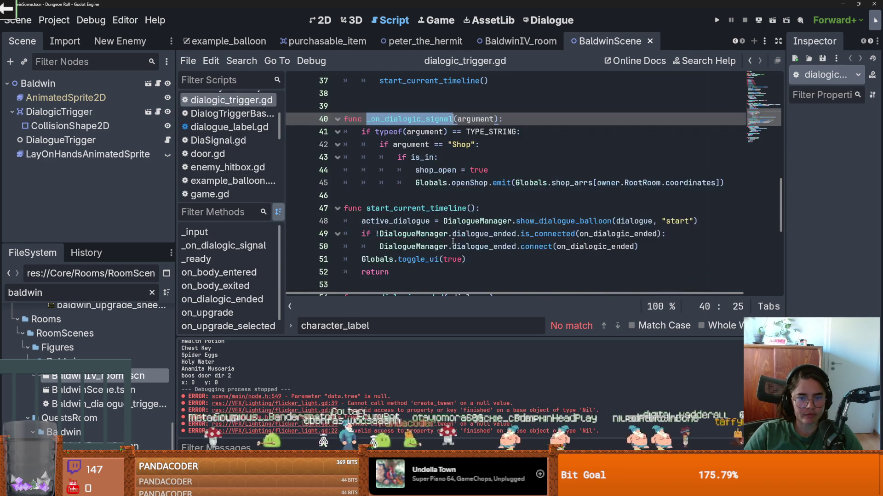
scroll(452, 241, "up", 5)
scroll(453, 241, "up", 4)
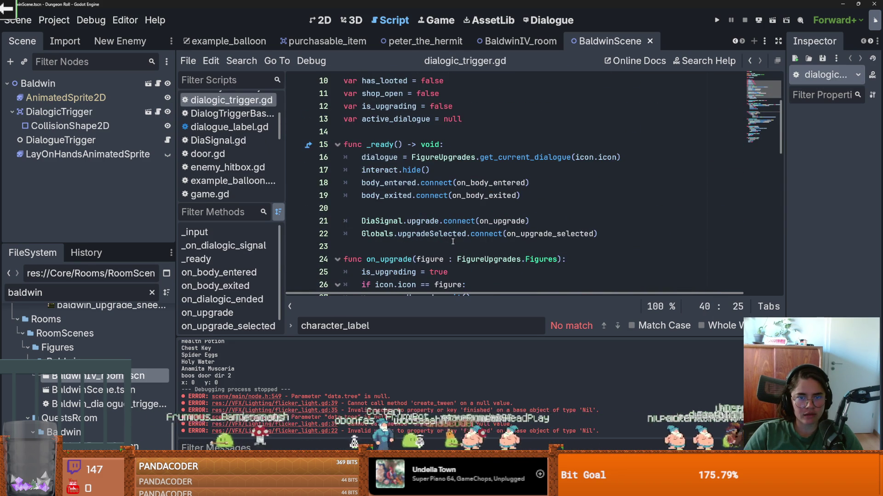
scroll(452, 242, "down", 2)
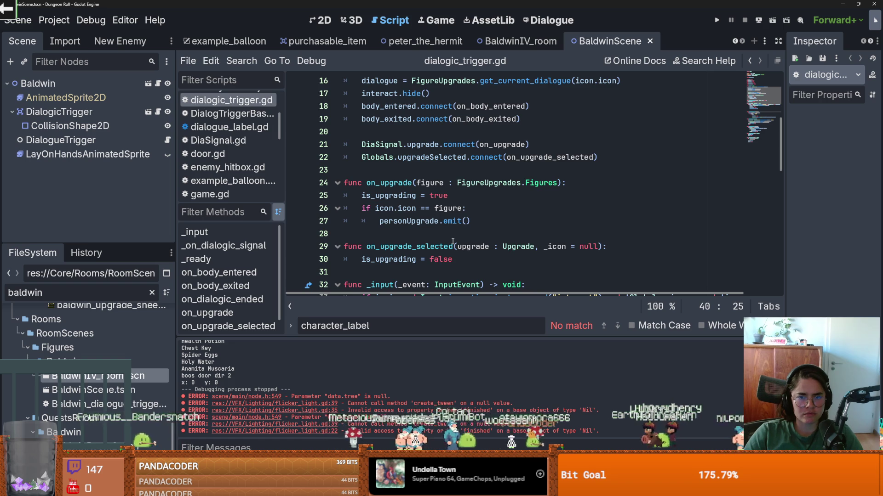
double_click(460, 159)
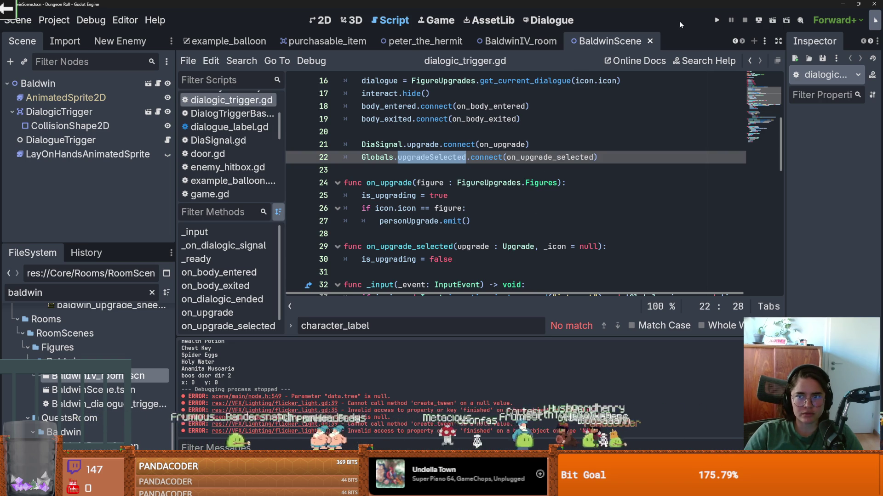
left_click(715, 21)
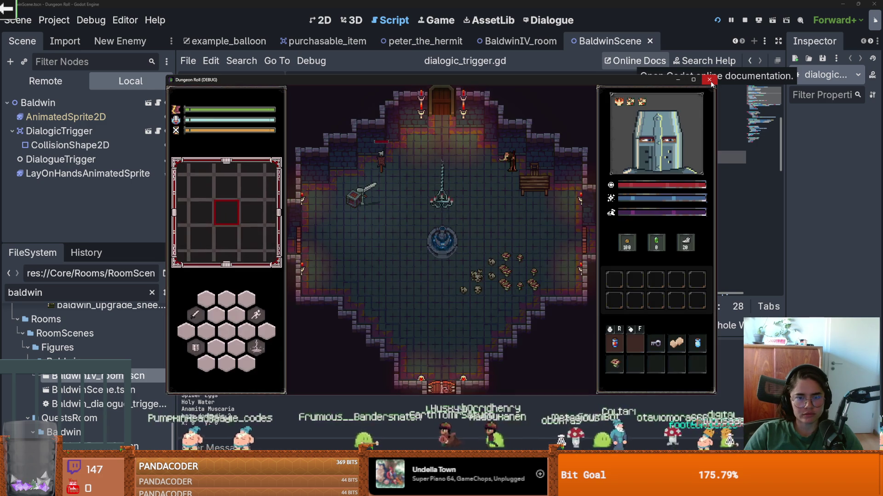
Stop the game and review peasants_1_dialogue's Globals.increment_coin_data.emit(-1) line on line 10
left_click(710, 81)
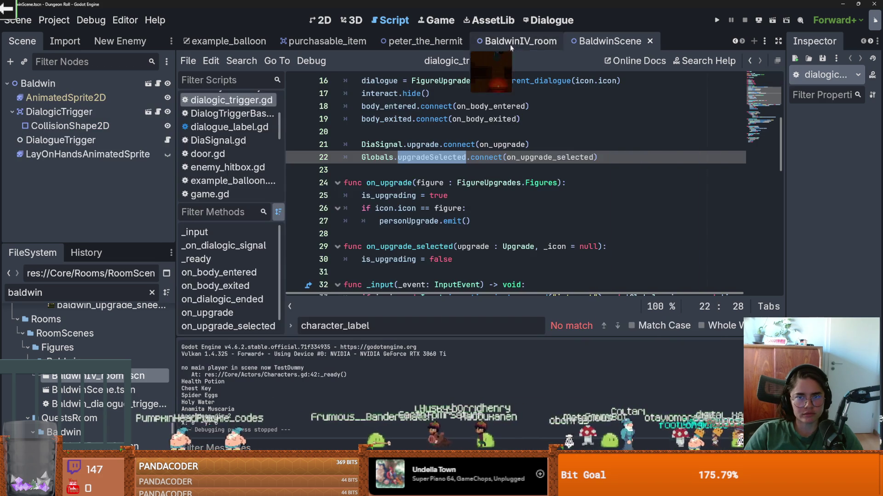
left_click(560, 23)
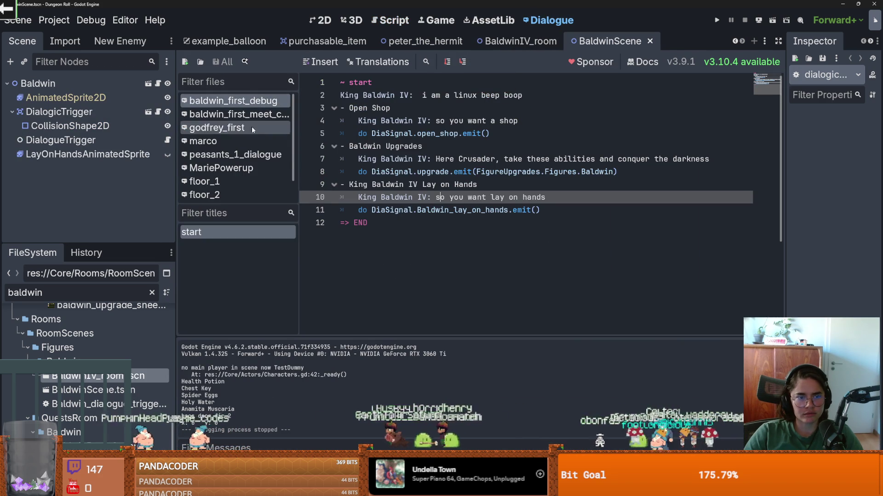
left_click(238, 156)
left_click(498, 210)
left_click_drag(535, 197, 359, 199)
left_click(421, 199)
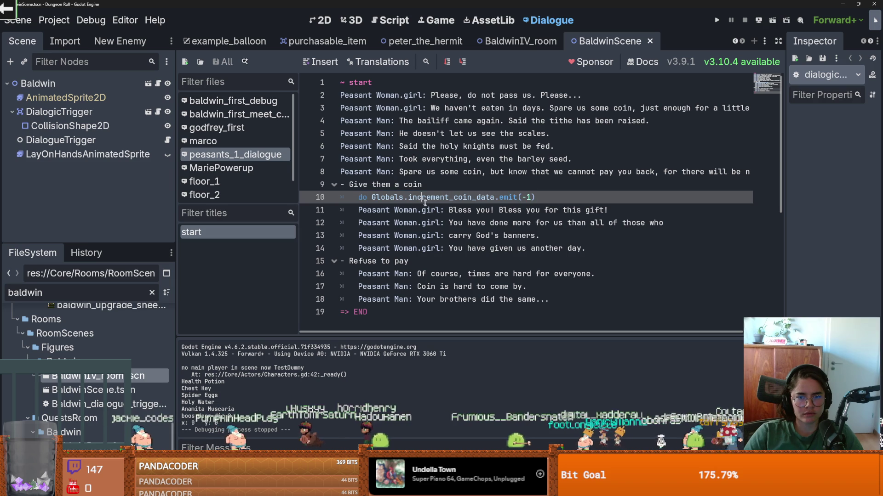
Run the project and walk the knight through the top door into the Joker room
left_click(717, 21)
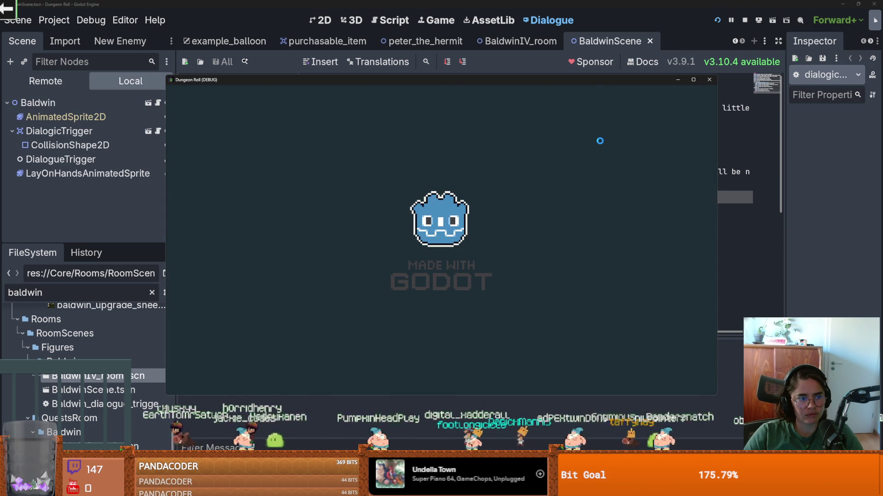
key("w")
scroll(428, 341, "down", 5)
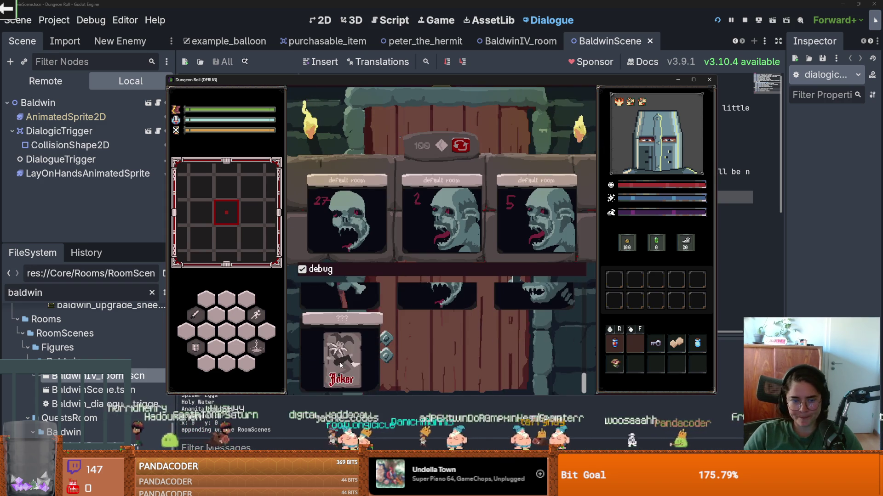
left_click(341, 364)
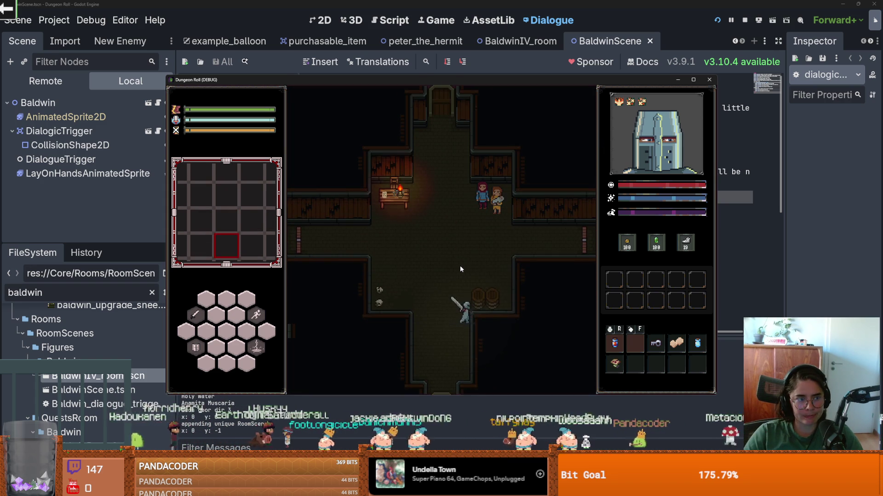
Talk to the peasants, choose 'Give them a coin', and finish their dialogue
key("a")
key("w")
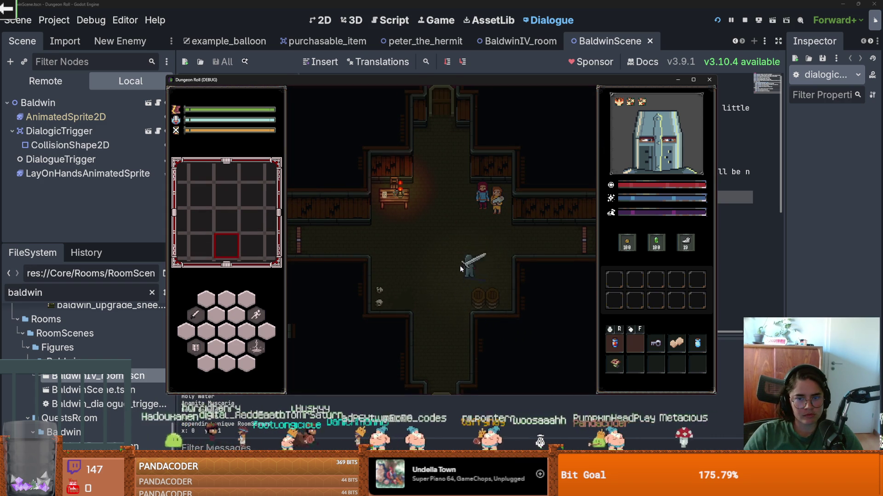
key("e")
left_click(448, 293)
left_click(450, 295)
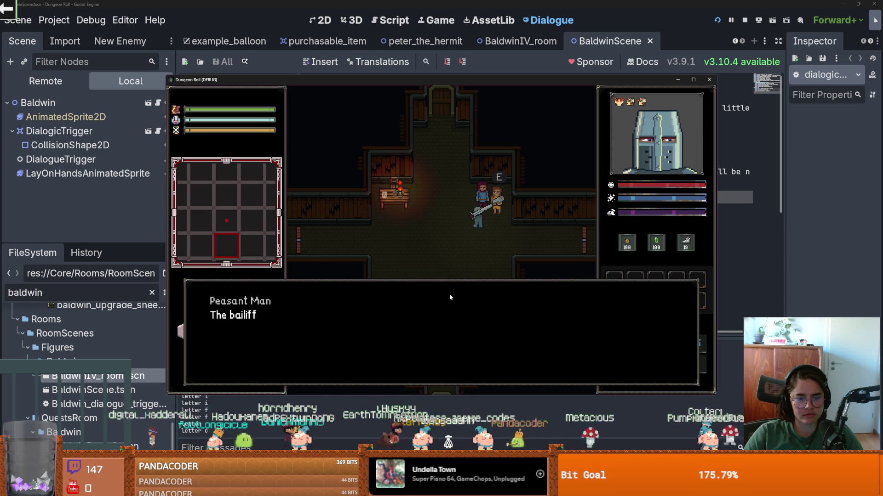
left_click(450, 295)
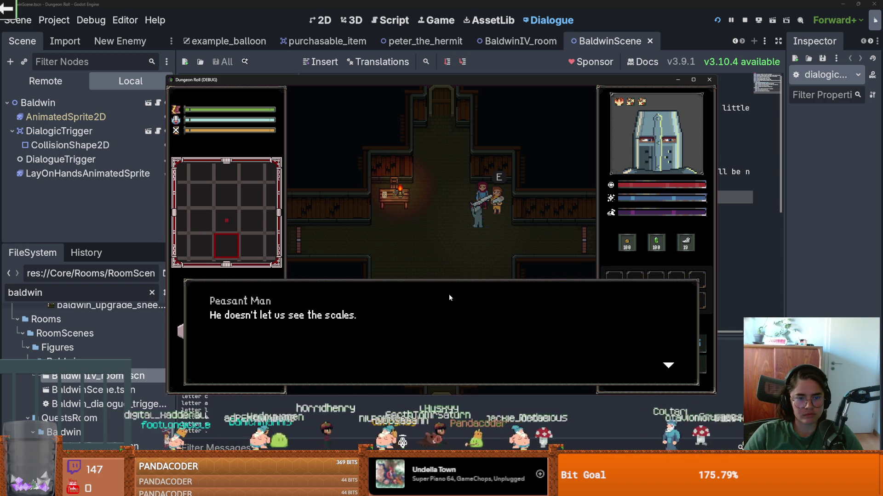
left_click(449, 295)
left_click(449, 295)
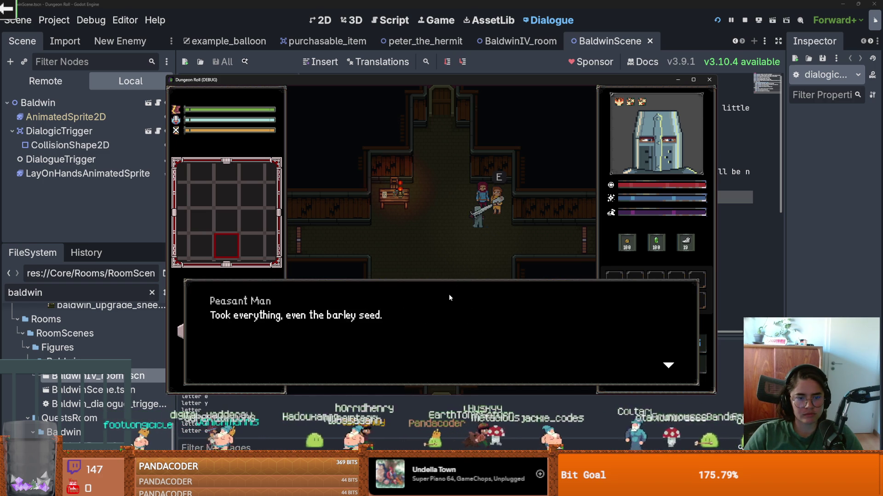
left_click(449, 294)
left_click(449, 297)
left_click(448, 228)
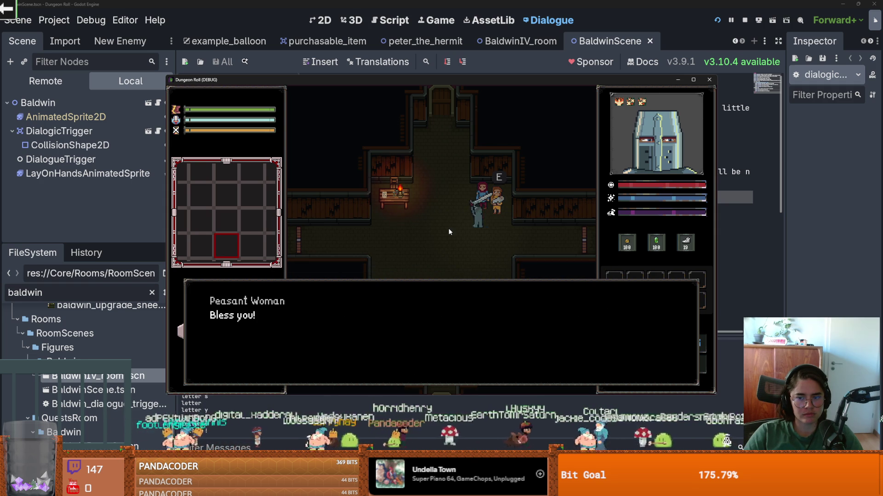
left_click(431, 327)
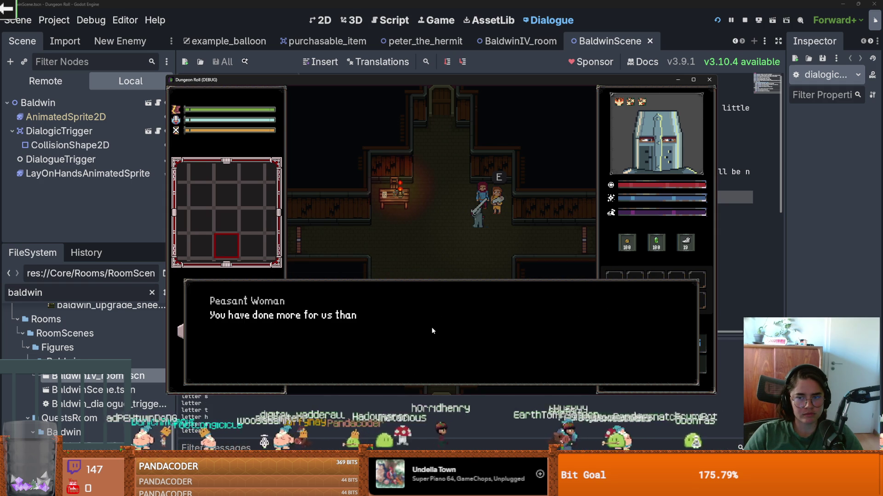
left_click(431, 330)
left_click(430, 330)
left_click(430, 330)
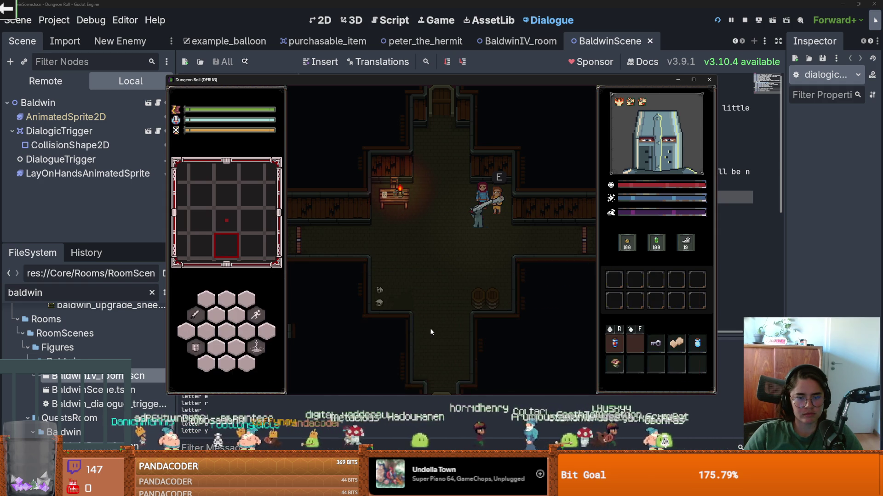
Swing the knight's sword combo, then walk through the bottom doorway into the next room
left_click(467, 321)
left_click(468, 321)
left_click(468, 321)
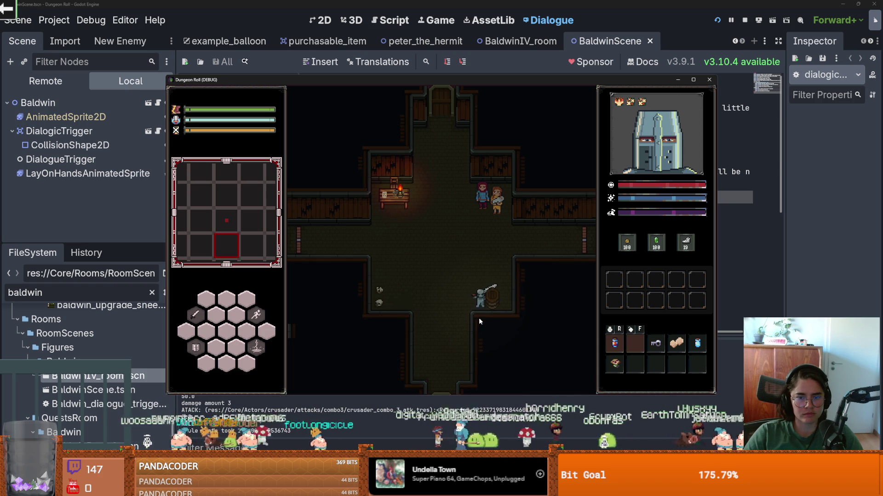
key("a")
key("s")
key("d")
key("s")
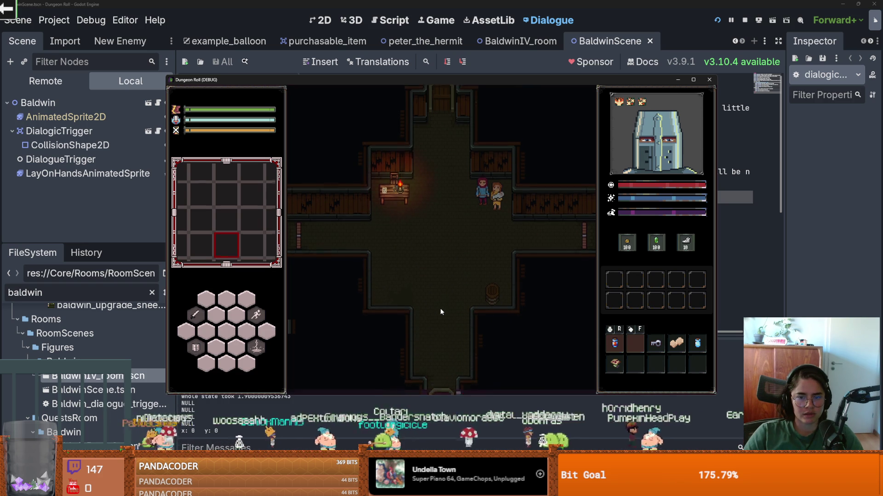
Move the knight to the crate in the fountain room and smash it with sword swings
key("s")
key("d")
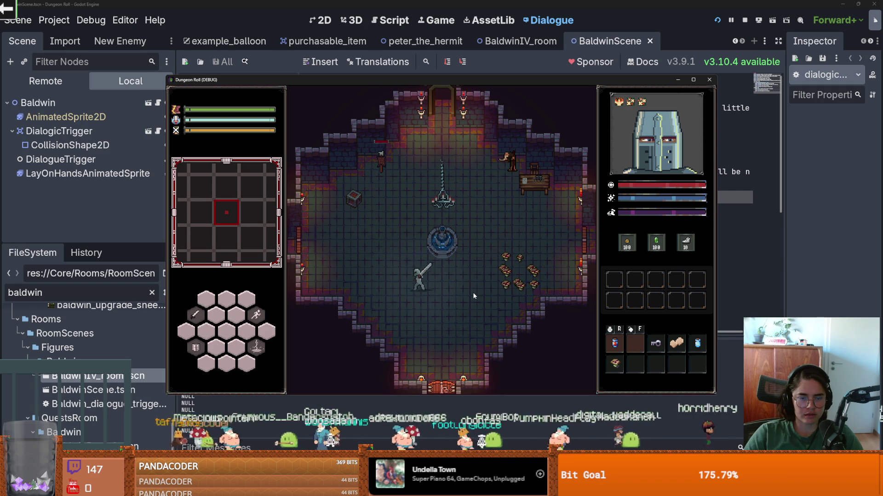
key("w")
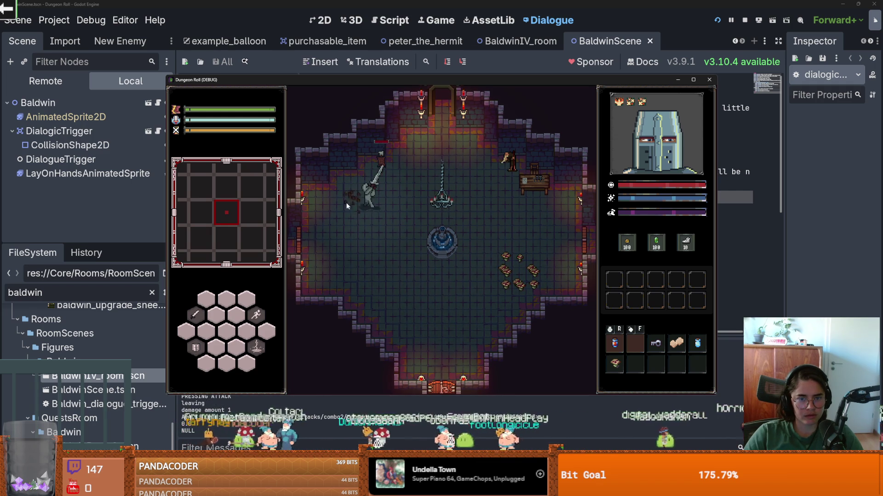
left_click(341, 204)
key("d")
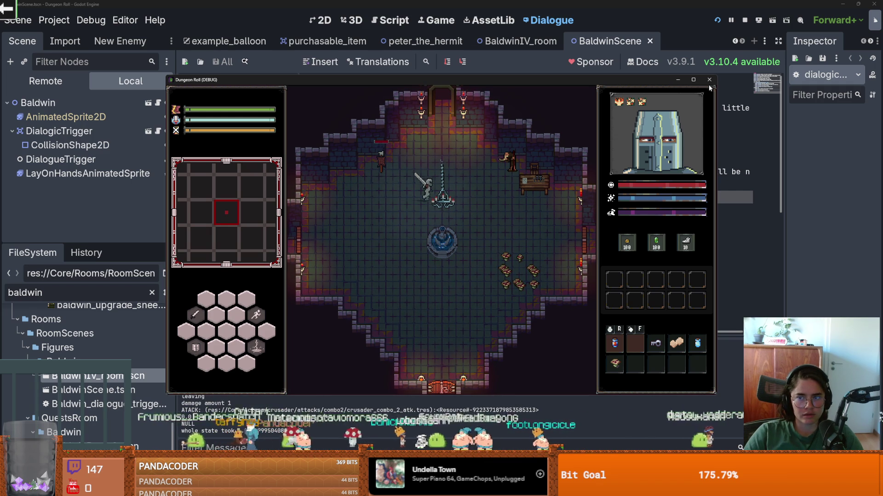
left_click(417, 130)
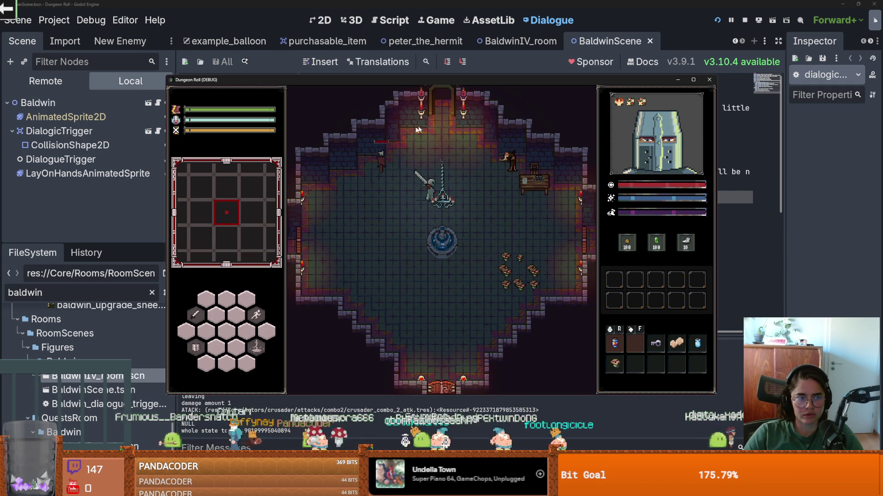
Stop the game and paste increment_coin_data into a new Find in Files search
left_click(711, 79)
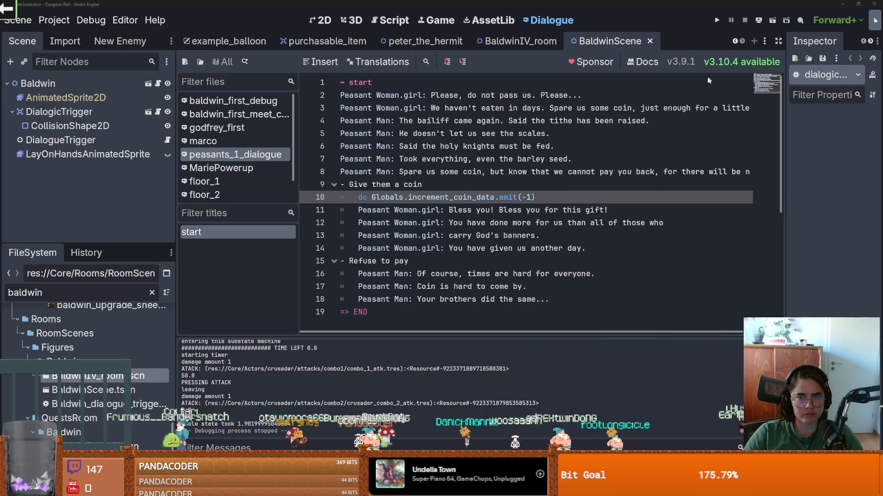
double_click(486, 197)
key("ctrl+c")
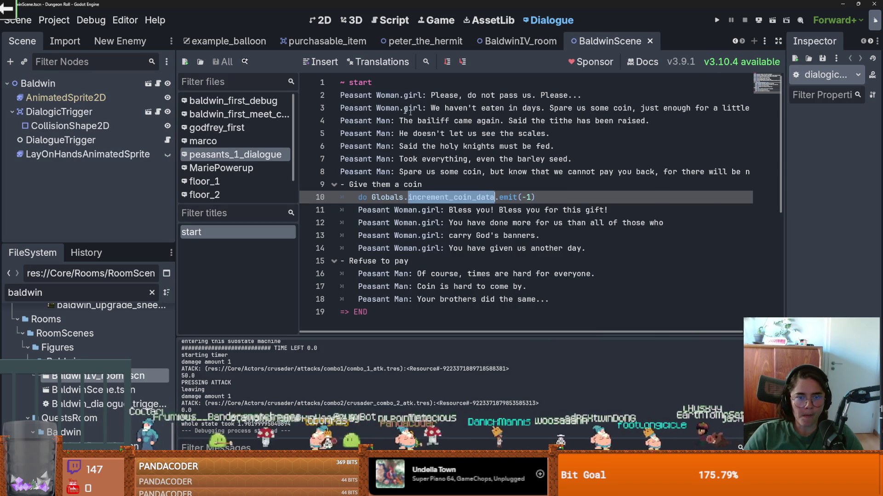
left_click(390, 19)
left_click(243, 60)
left_click(271, 139)
key("ctrl+v")
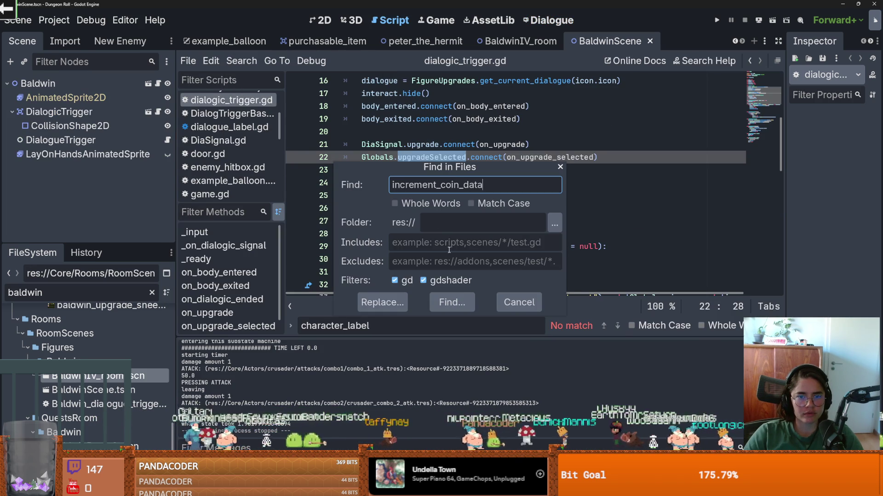
Run the search, review the 6 matches in 5 files, and return to peasants_1_dialogue
left_click(459, 301)
scroll(420, 404, "down", 1)
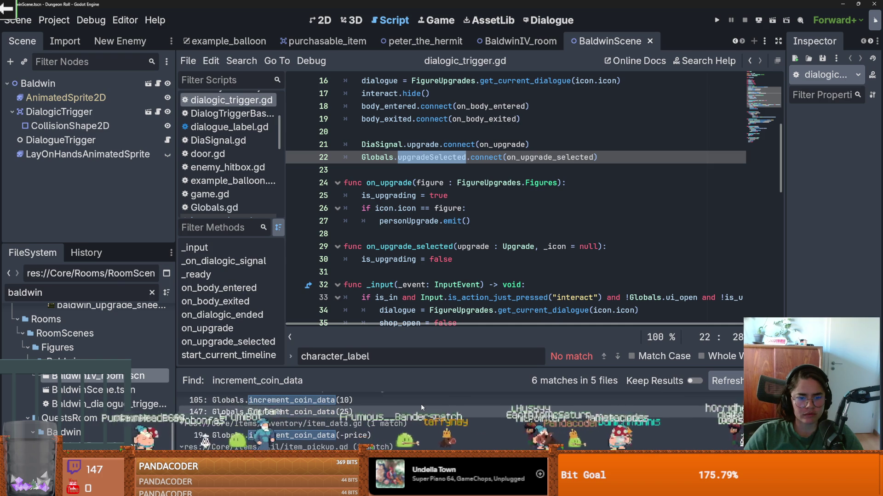
scroll(421, 404, "up", 1)
scroll(454, 224, "up", 3)
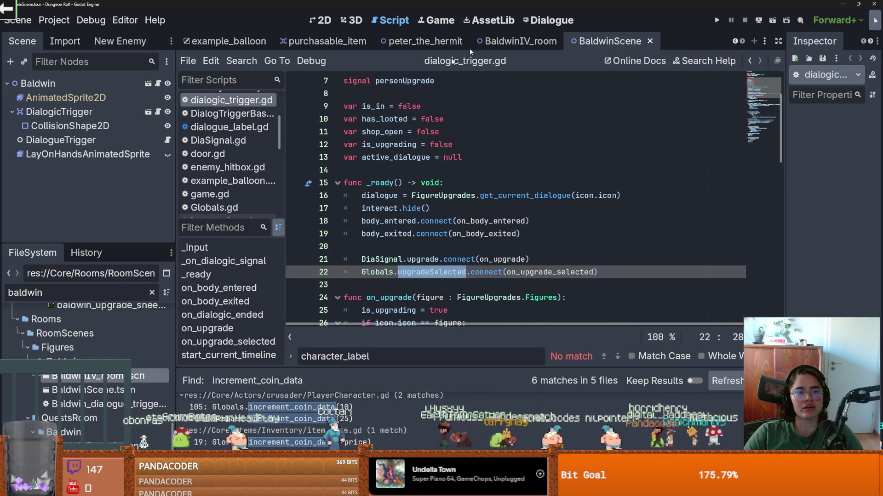
left_click(544, 18)
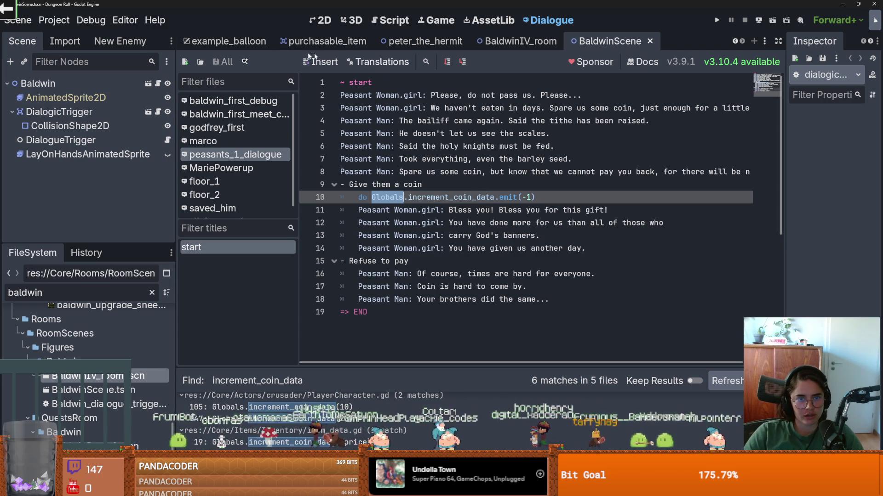
Search the project for 'Globals' and open the Globals.gd script
left_click(390, 19)
left_click(241, 61)
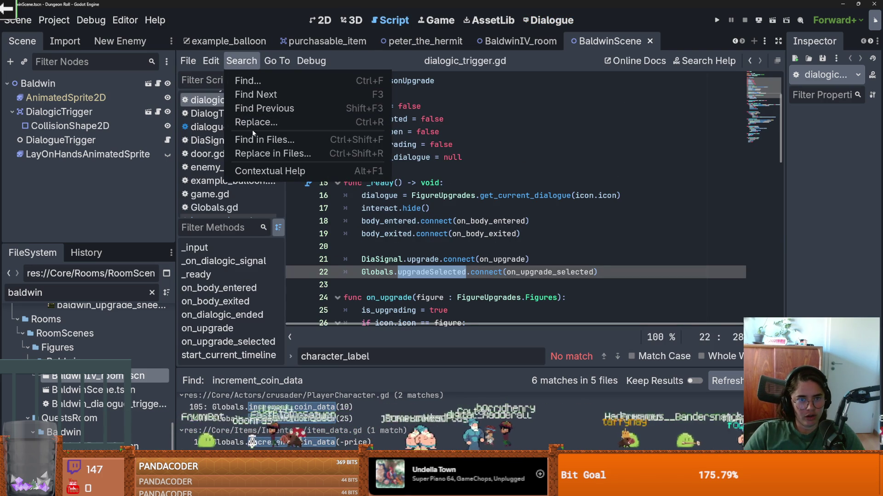
left_click(302, 154)
type("Globals")
left_click(433, 300)
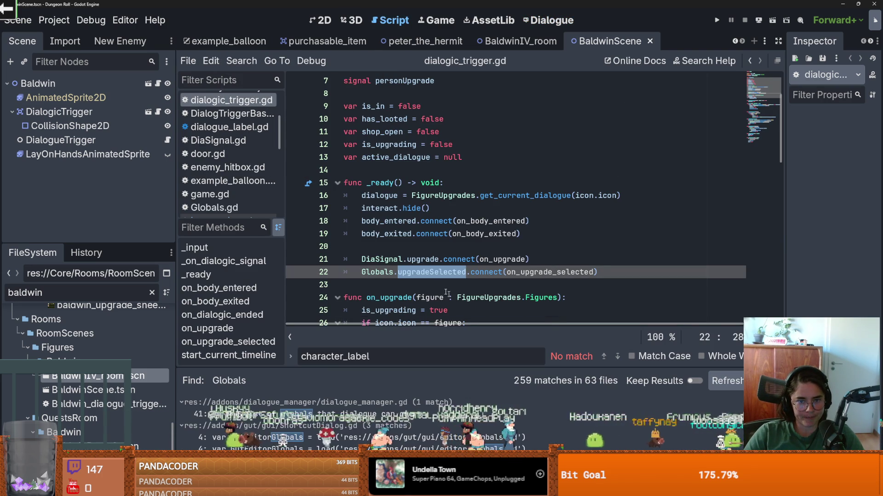
left_click(373, 275, "ctrl")
Add a new line 24 after the empty_grabbed_slot signal for another signal declaration
scroll(407, 251, "down", 4)
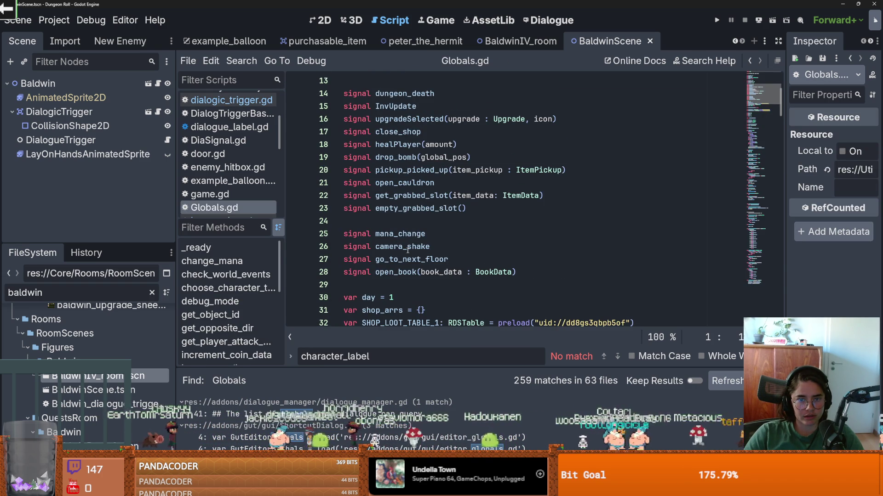
scroll(407, 251, "down", 3)
left_click(483, 126)
key("Return")
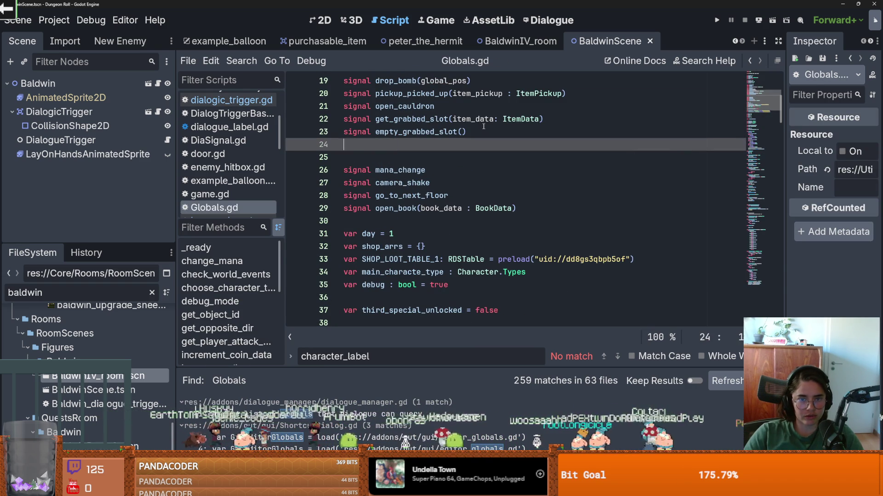
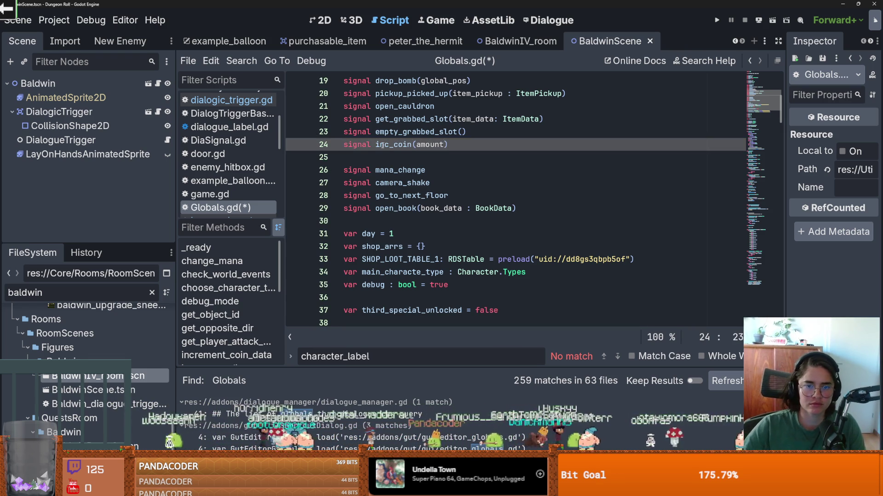
Add inc_coin.connect(increment_coin_data) after the dungeon_death connect line in _ready
scroll(419, 206, "down", 7)
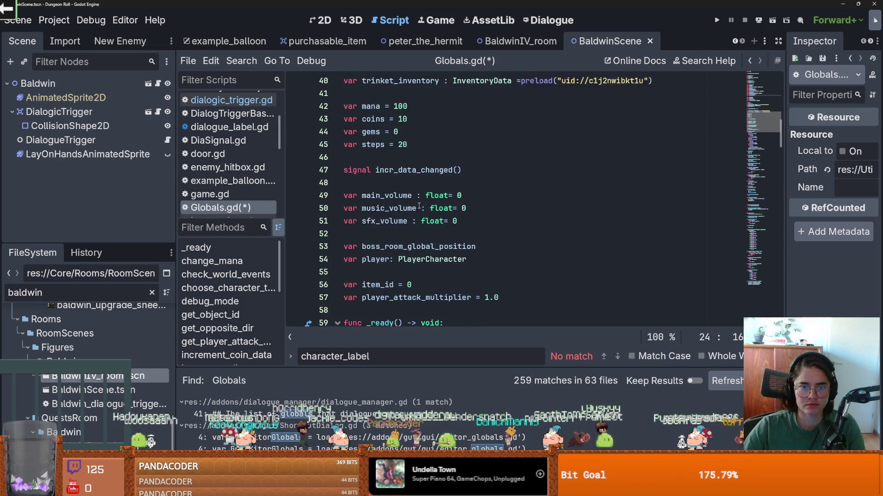
scroll(419, 206, "down", 10)
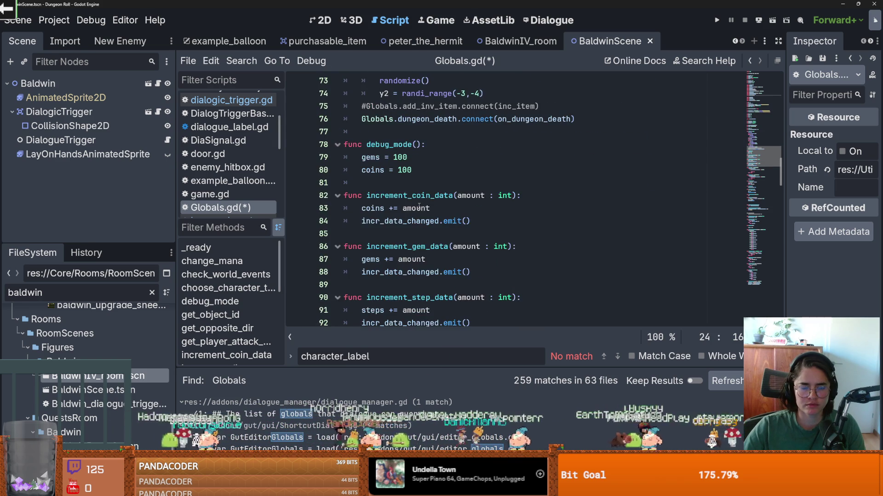
scroll(419, 205, "up", 4)
scroll(419, 206, "down", 3)
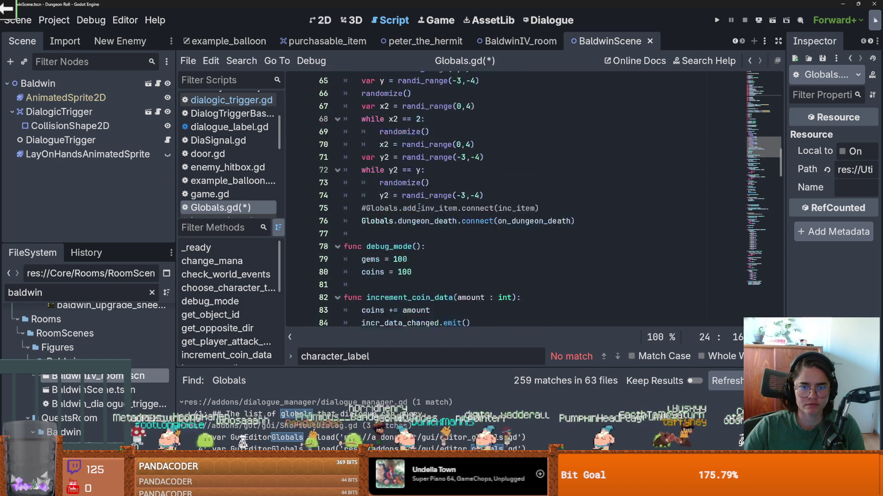
scroll(419, 205, "up", 5)
scroll(418, 208, "down", 3)
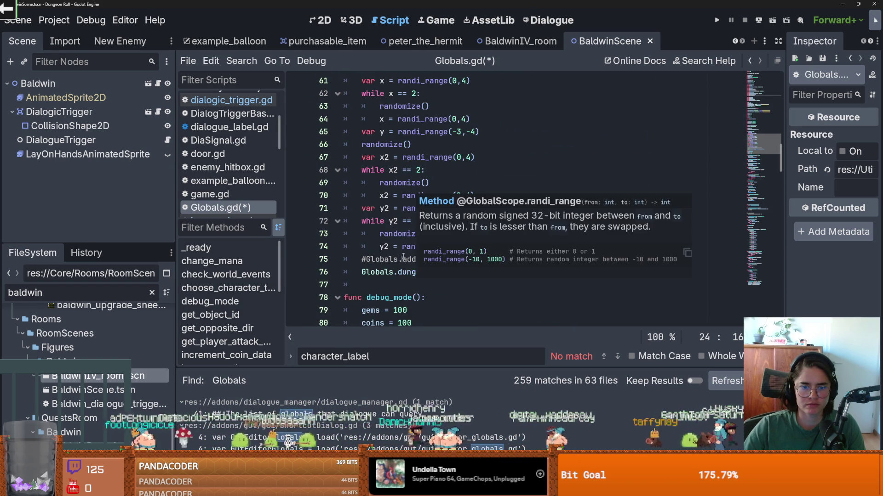
left_click(411, 272)
left_click(587, 272)
key("Return")
type("inc_")
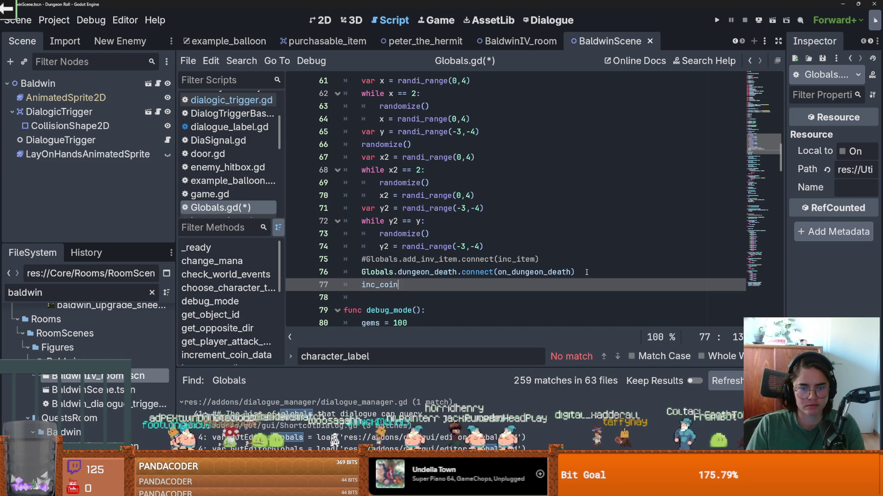
type("co")
key("Return")
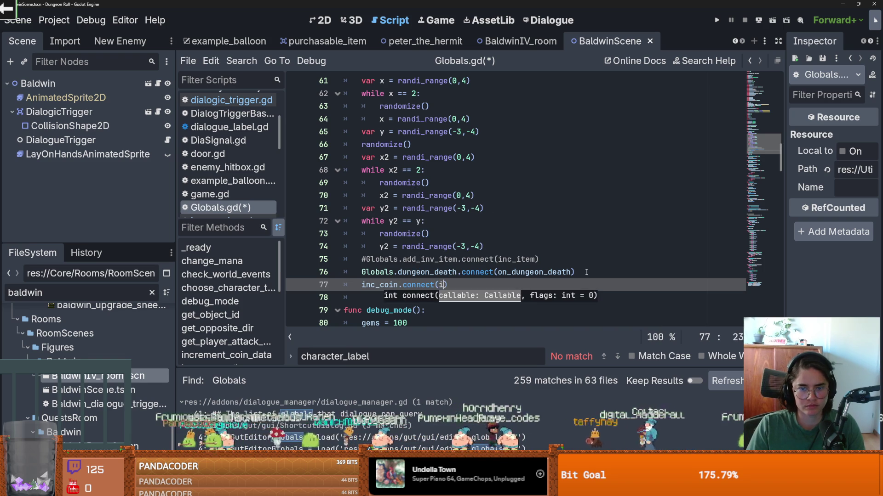
type("i")
key("Return")
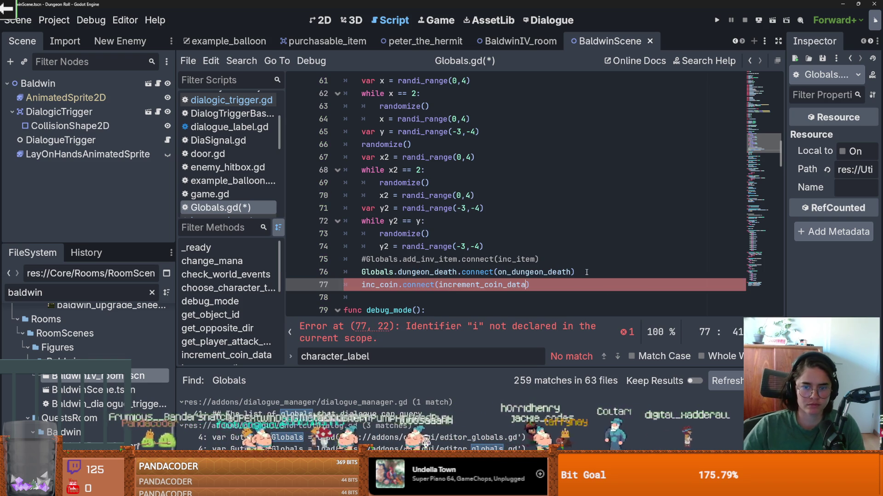
Check the increment_coin_data definition, then switch to the Game workspace
left_click(479, 285, "ctrl")
scroll(550, 129, "up", 15)
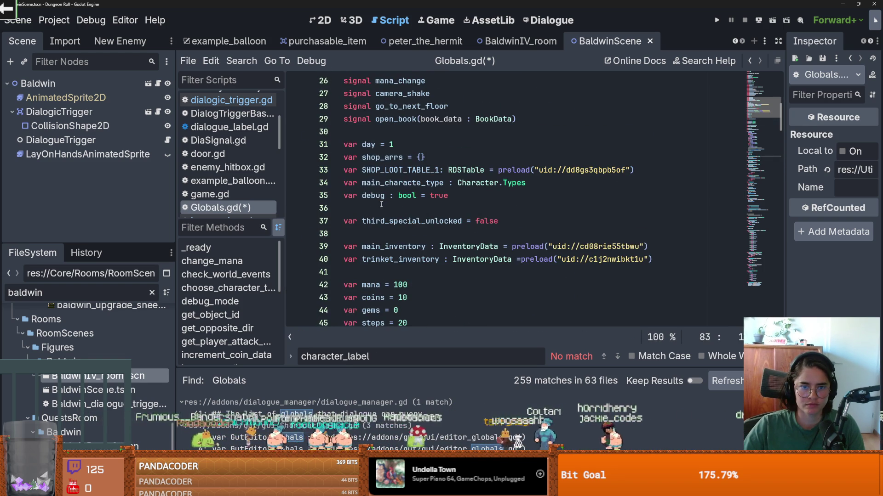
scroll(381, 204, "up", 4)
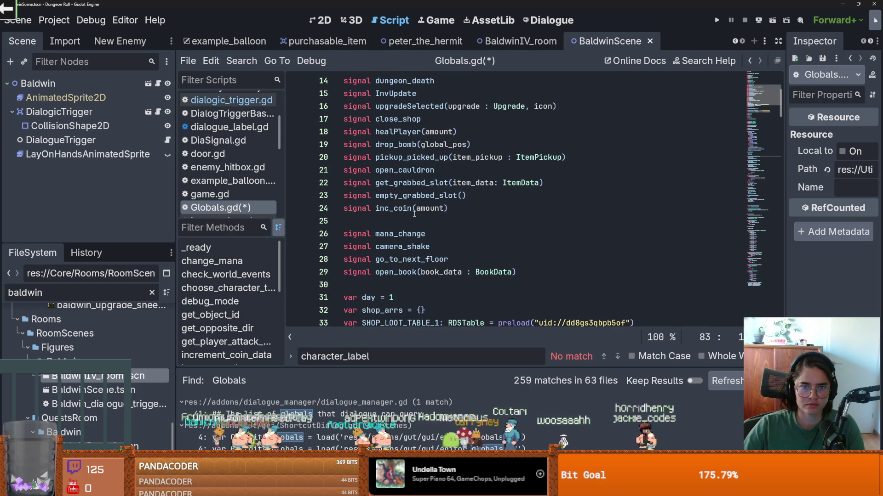
left_click(435, 20)
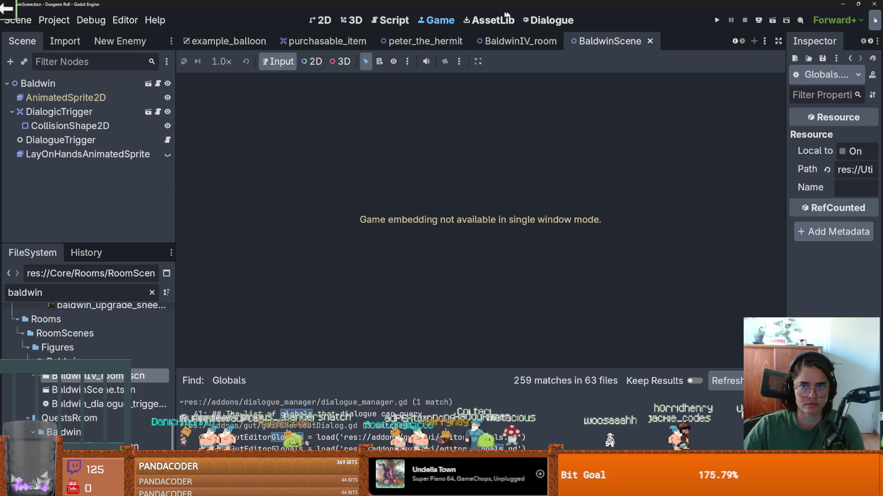
left_click(549, 20)
Run the game maximised and enter the peasants' room from the debug room list
left_click(452, 198)
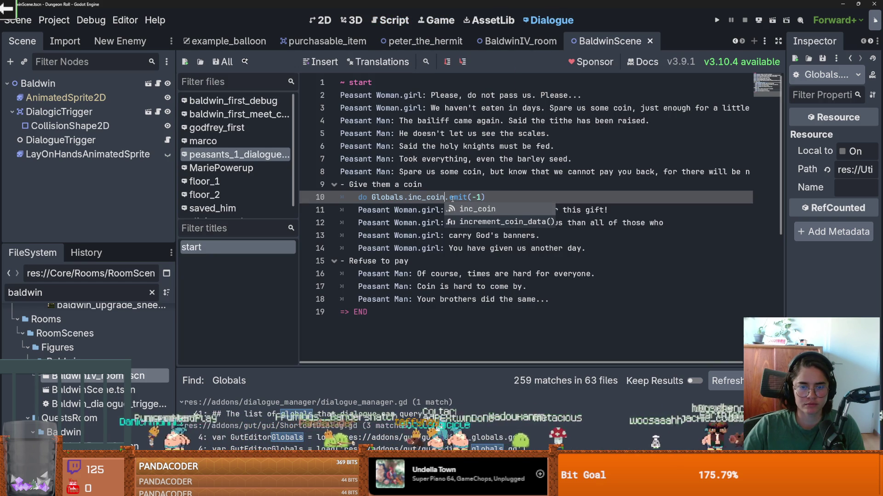
key("F5")
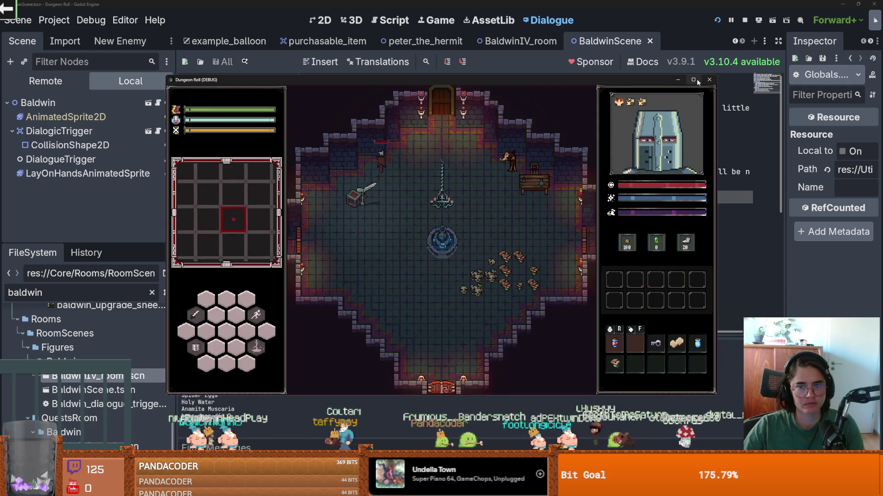
left_click(693, 80)
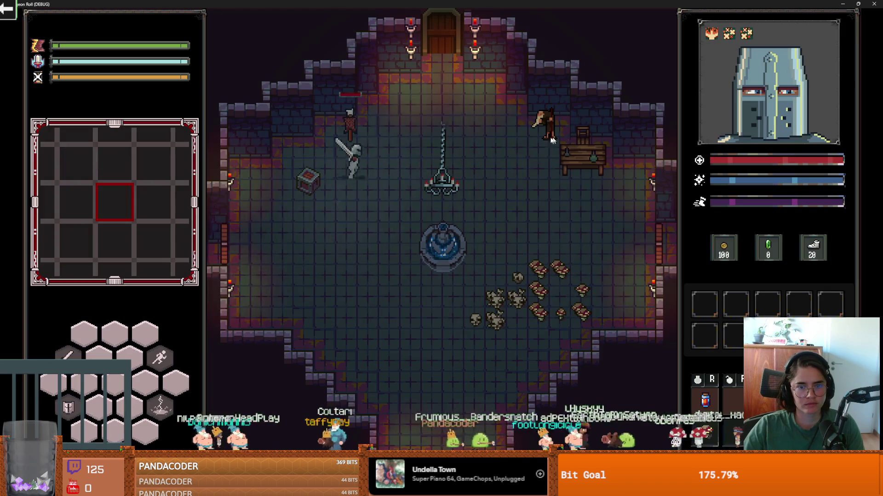
key("w")
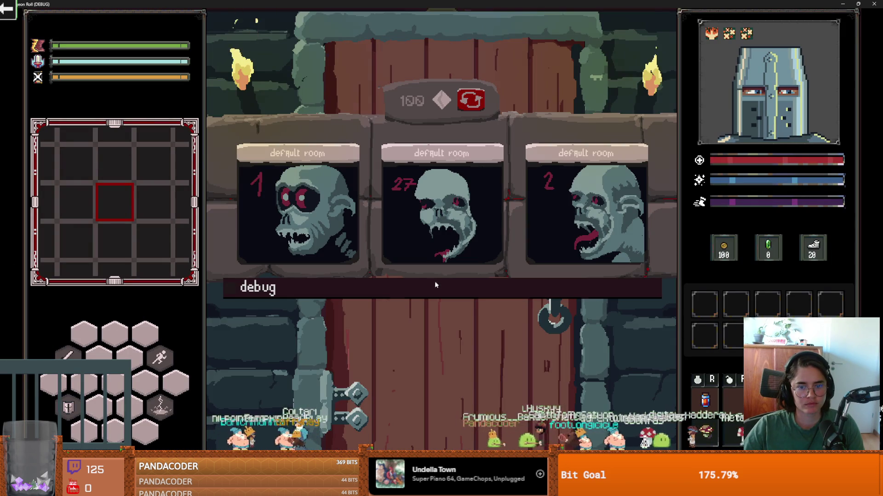
scroll(415, 379, "down", 3)
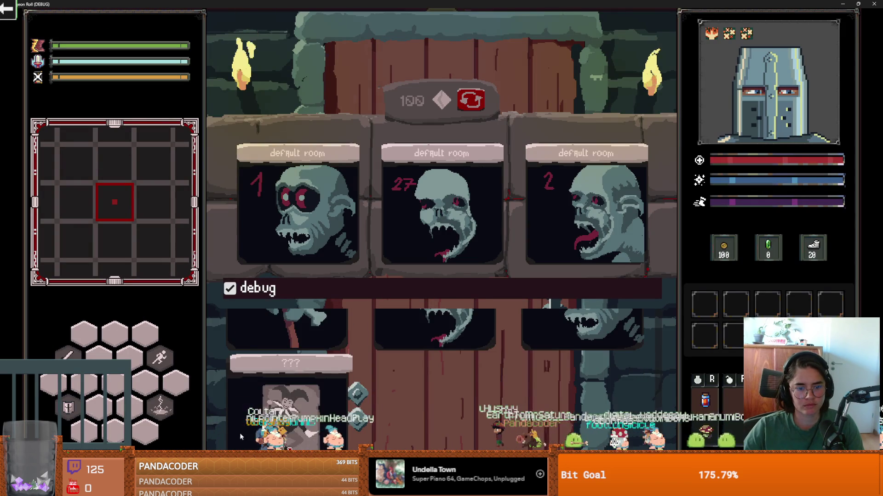
left_click(311, 407)
key("w")
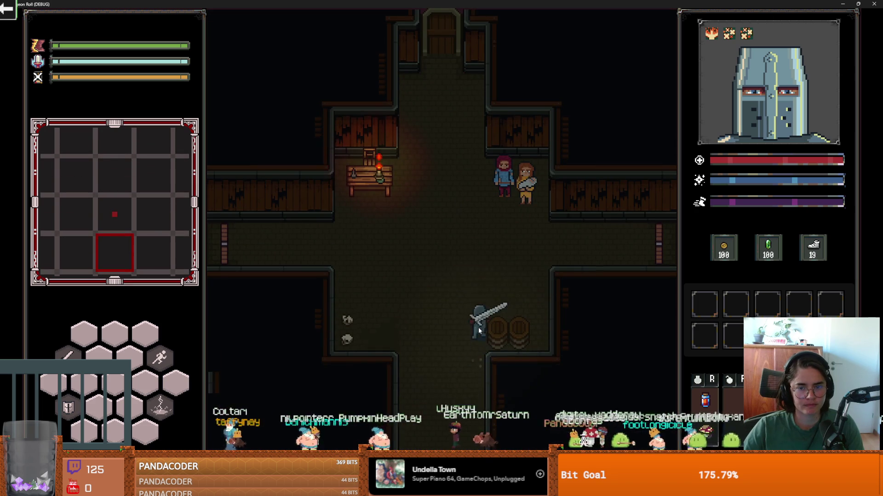
Give the peasants a coin, confirm coins drop from 100 to 99, and stop the game
key("w")
key("e")
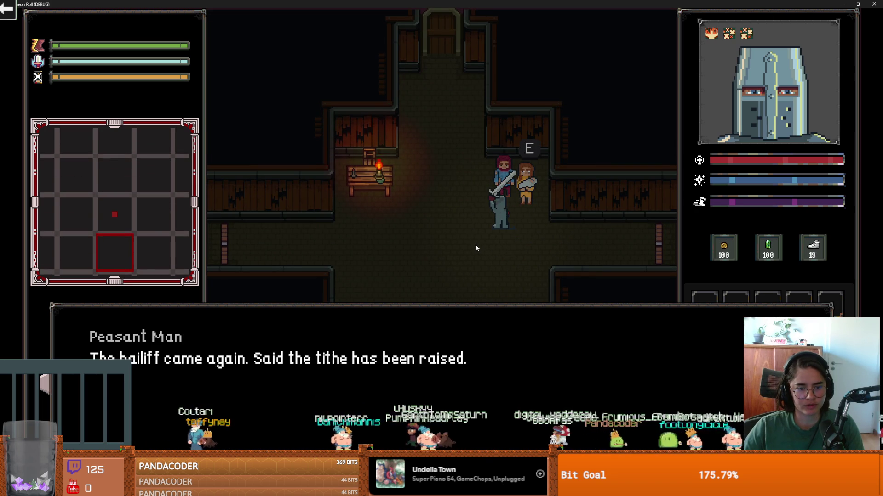
key("e")
key("e")
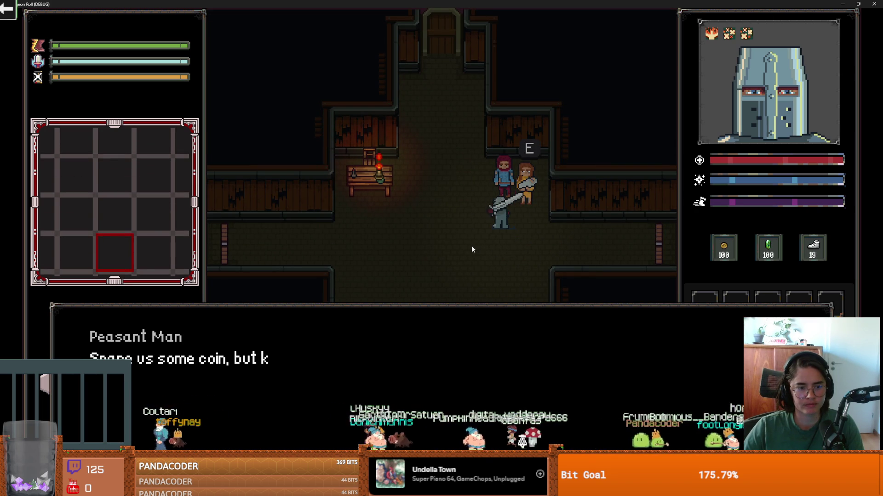
left_click(466, 238)
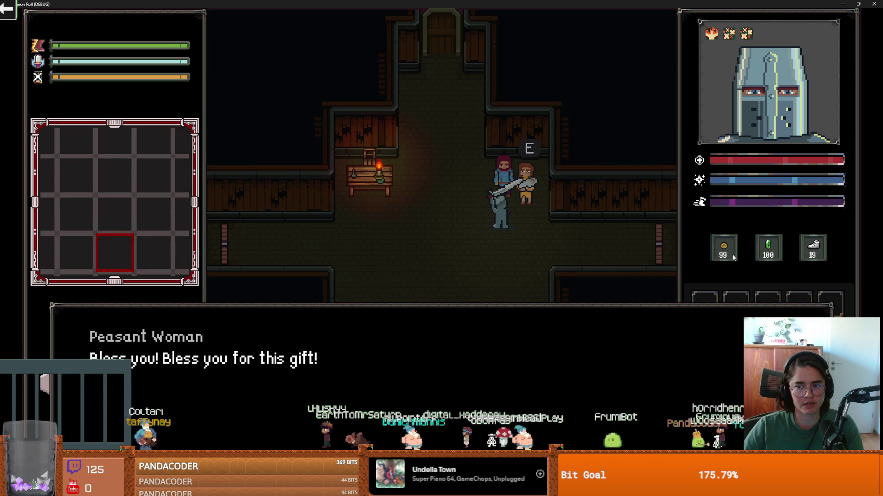
left_click(497, 337)
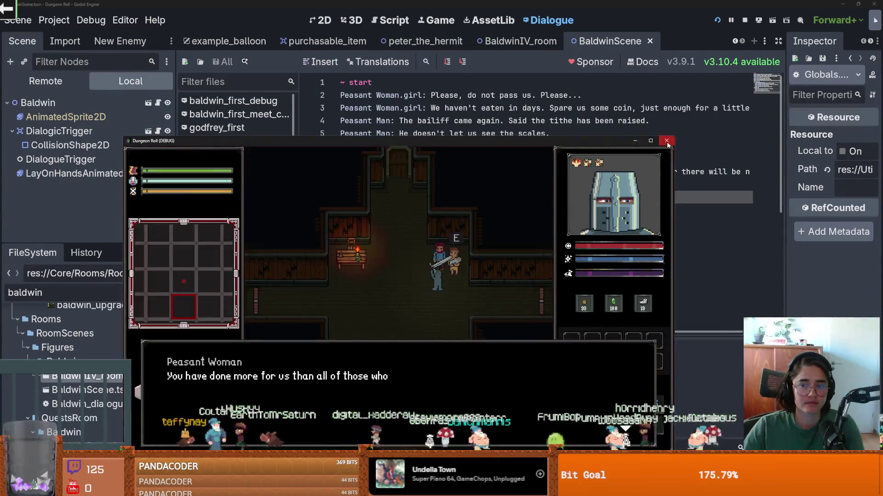
key("F8")
left_click(499, 172)
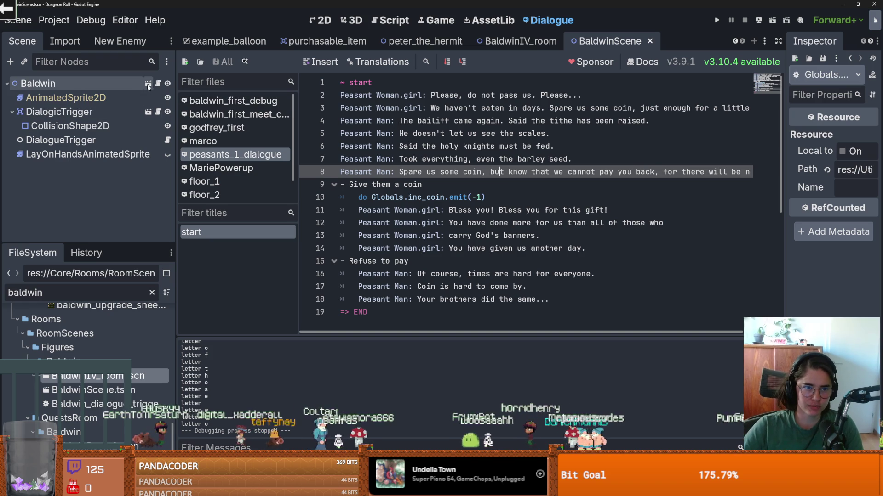
From the inc_coin emit line, search the whole project for 'Global'
scroll(386, 276, "down", 2)
scroll(385, 285, "up", 2)
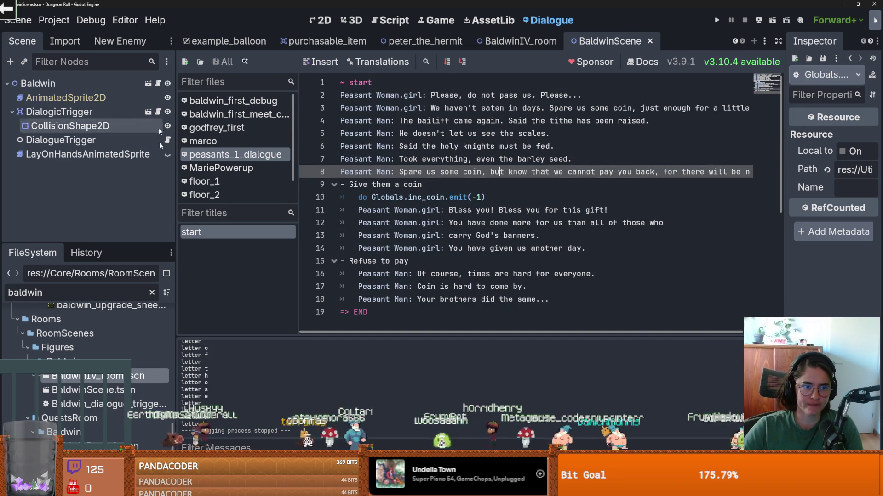
left_click(378, 197)
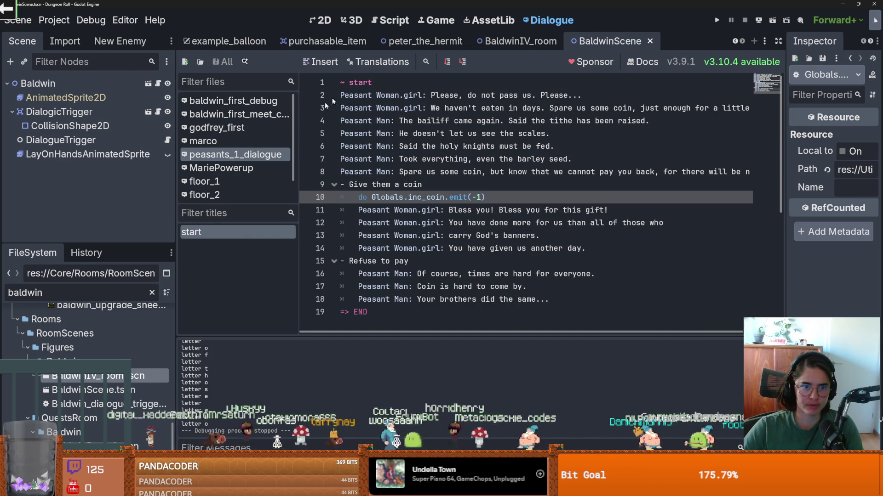
left_click(405, 197, "ctrl")
left_click(256, 60)
left_click(257, 141)
type("Global")
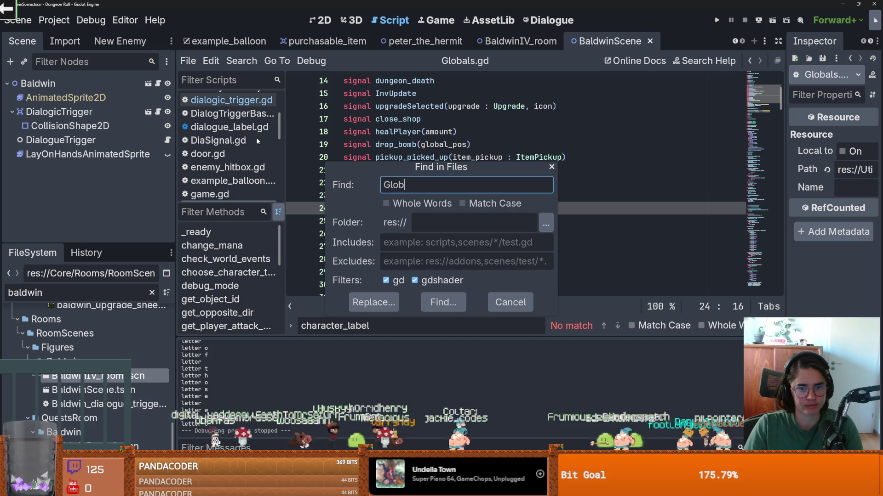
key("Return")
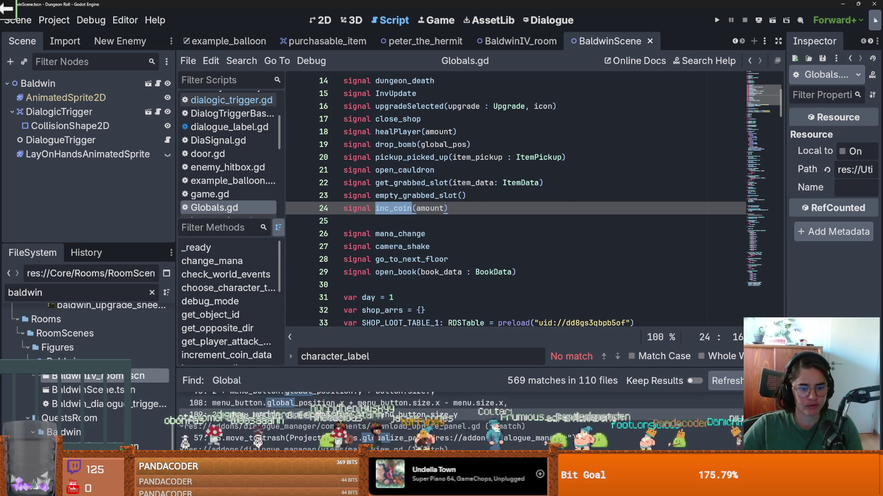
Resize the search results and browse Baldwin's, NPCPerson and DialogicTrigger scripts
left_click_drag(361, 368, 361, 166)
scroll(294, 303, "down", 15)
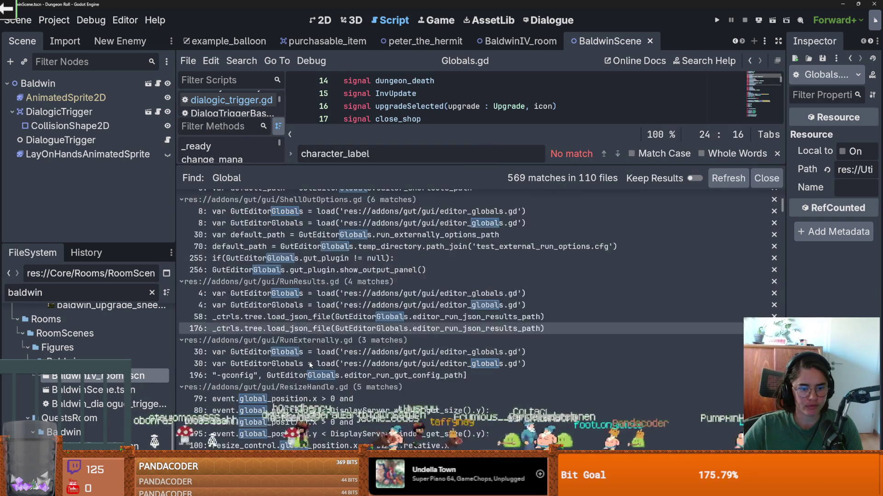
scroll(299, 324, "up", 3)
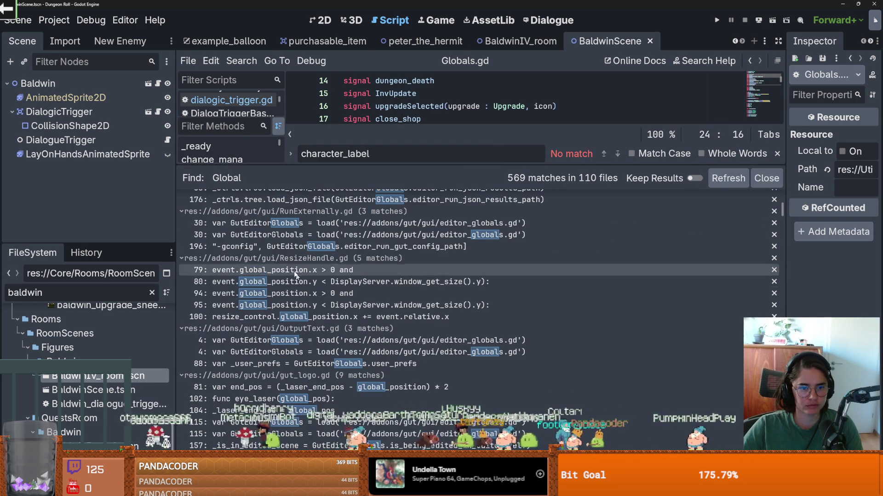
scroll(309, 240, "down", 10)
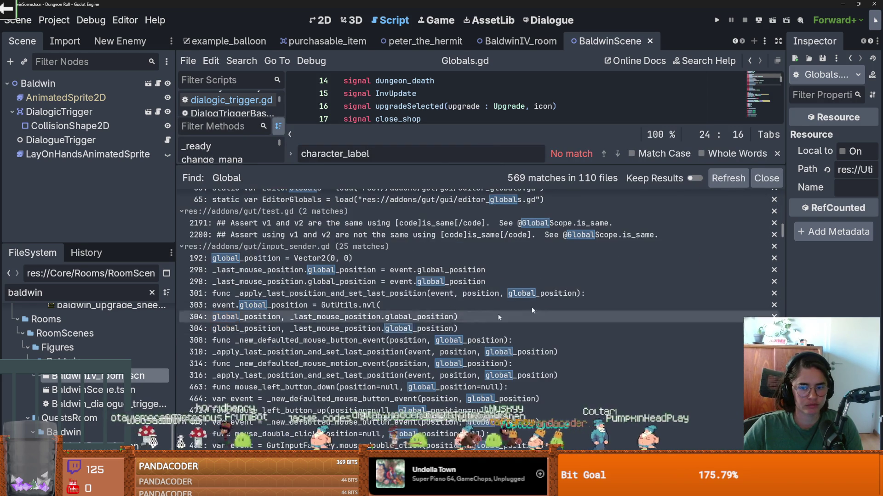
mouse_move(425, 162)
left_mouse_down()
mouse_move(424, 469)
mouse_move(425, 370)
left_mouse_up()
left_click(158, 84)
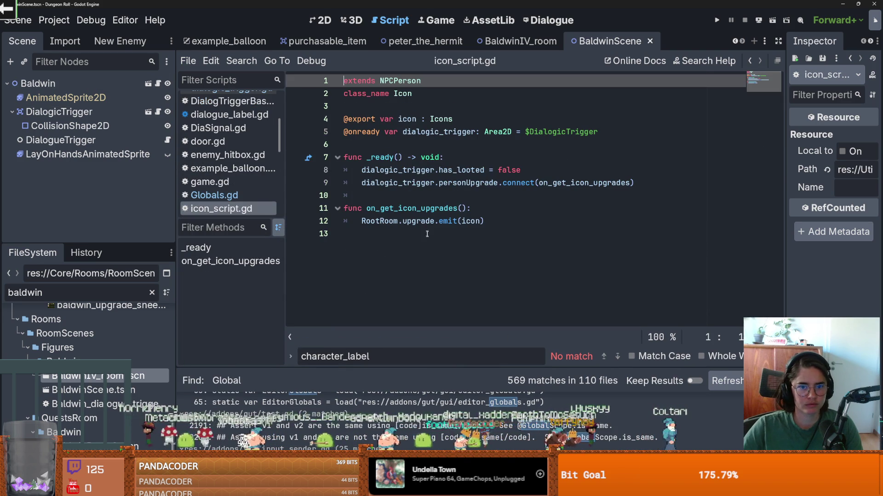
left_click(408, 80, "ctrl")
scroll(409, 230, "down", 2)
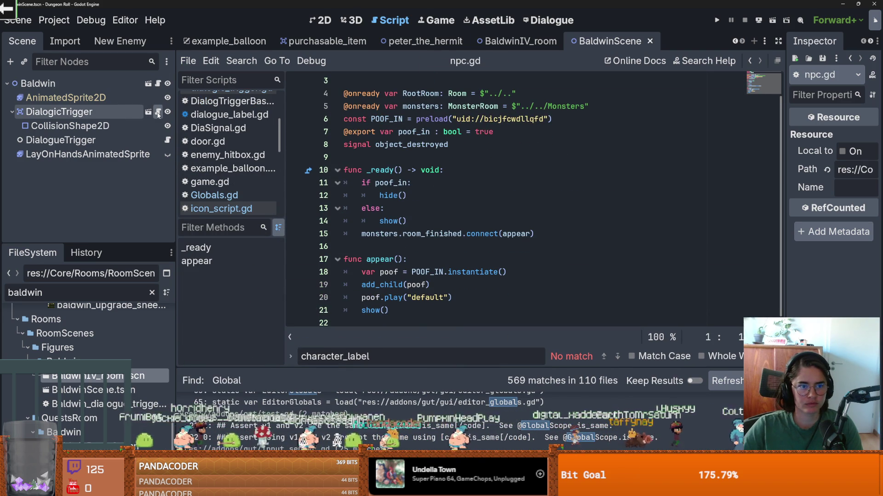
left_click(157, 112)
Open Globals.gd and start a new line inside increment_coin_data
left_click(377, 272, "ctrl")
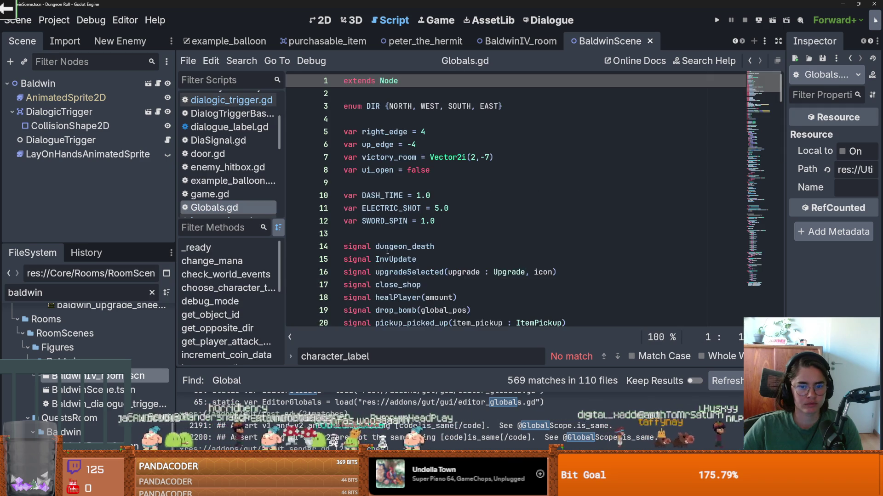
scroll(396, 255, "down", 20)
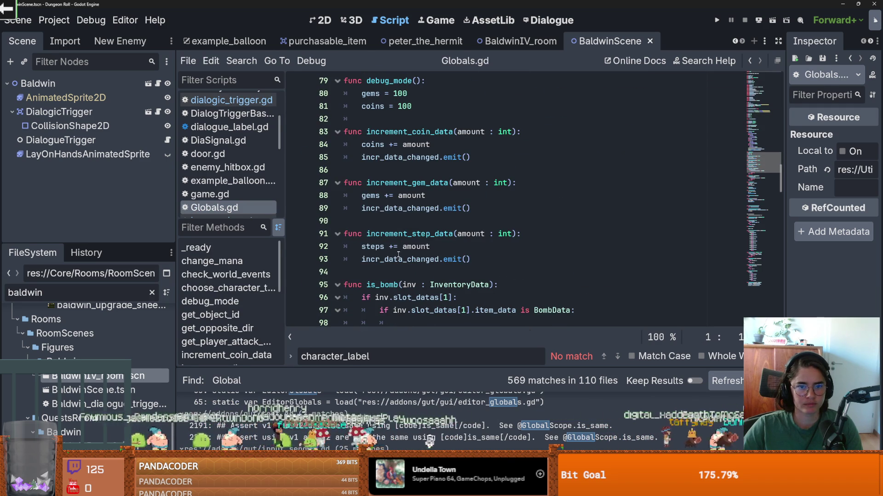
left_click(538, 134)
key("Return")
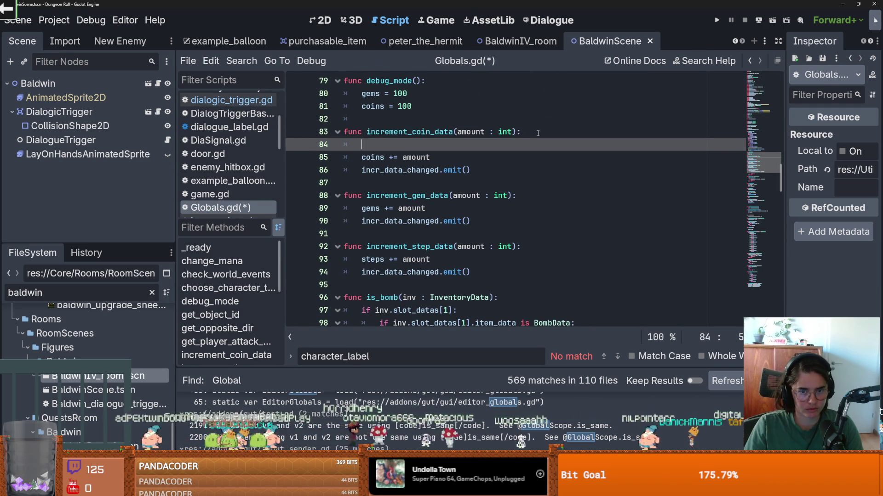
Add SoundBus.coin.emit() to the increment_coin_data function
type("Soun")
key("Return")
type("SoundBus.")
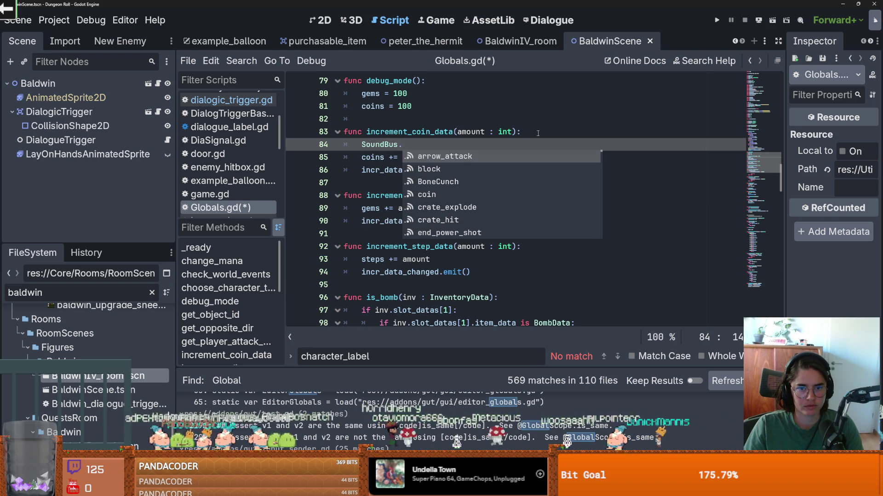
type("coin.")
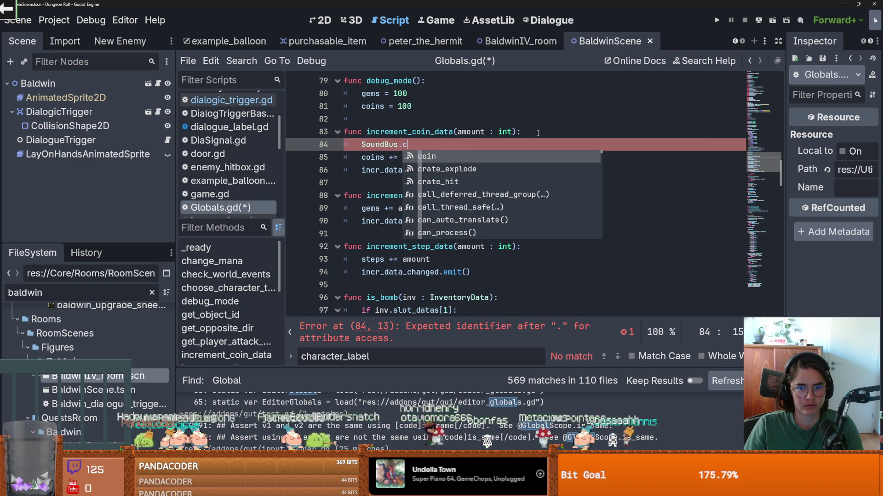
key("Escape")
type("e")
key("Return")
key("Up")
key("Up")
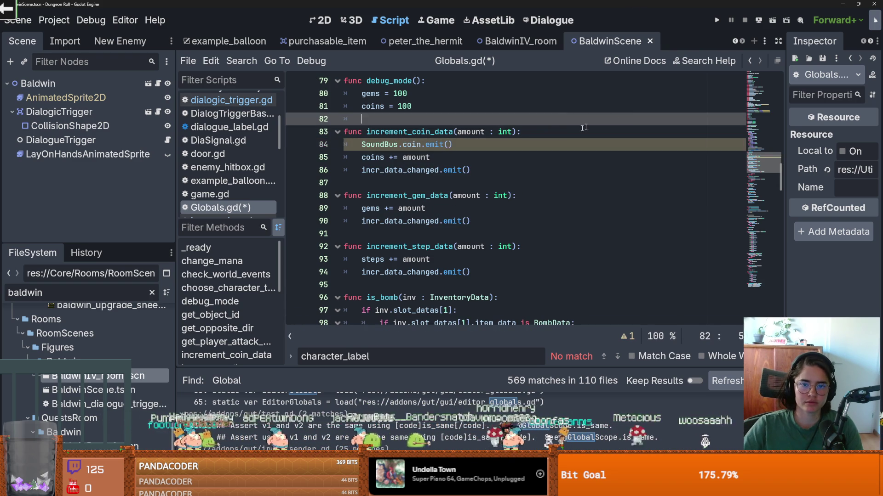
Run the game with debug mode on and walk into the peasants' room
key("F5")
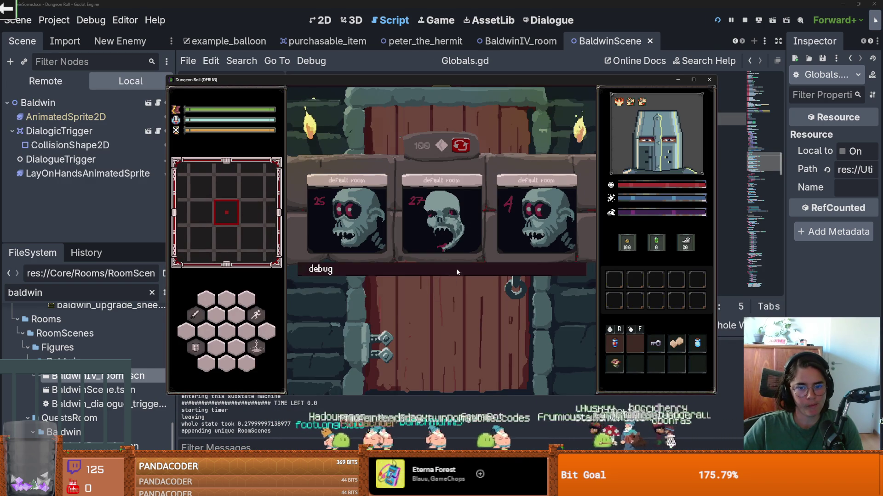
left_click(303, 269)
scroll(315, 342, "down", 3)
left_click(317, 342)
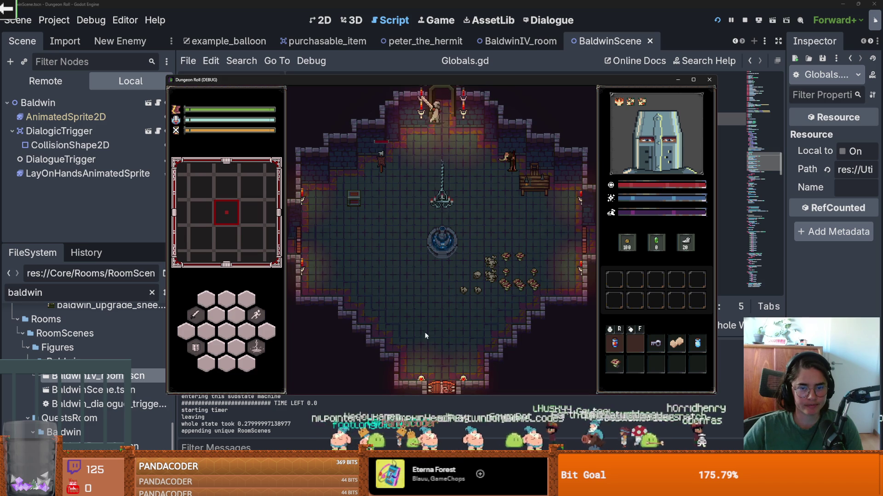
key("w")
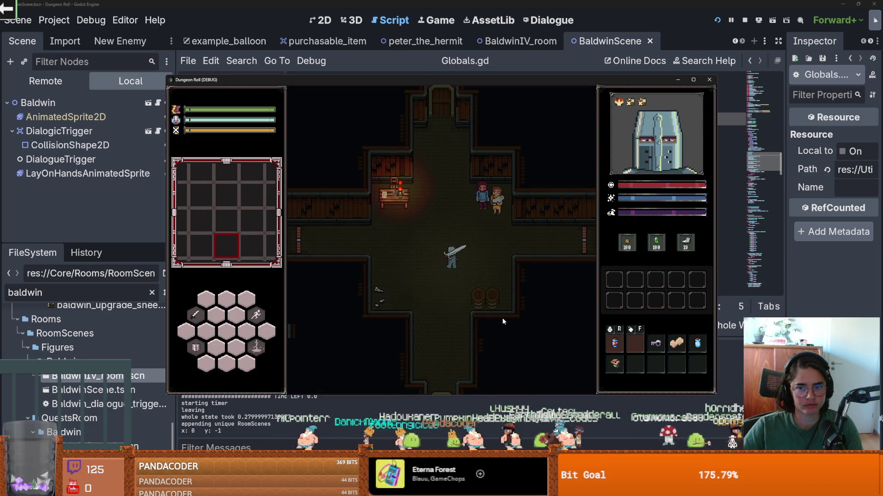
Talk through the peasant dialogue and give them a coin
left_click(476, 317)
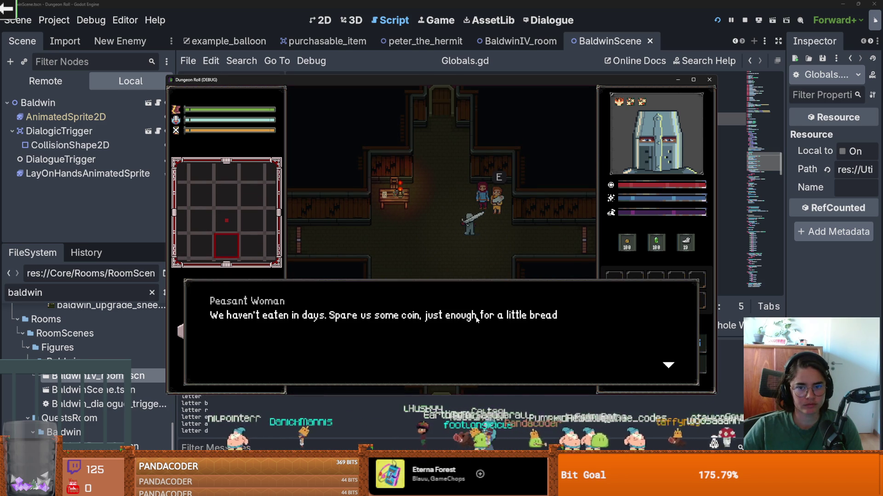
left_click(476, 317)
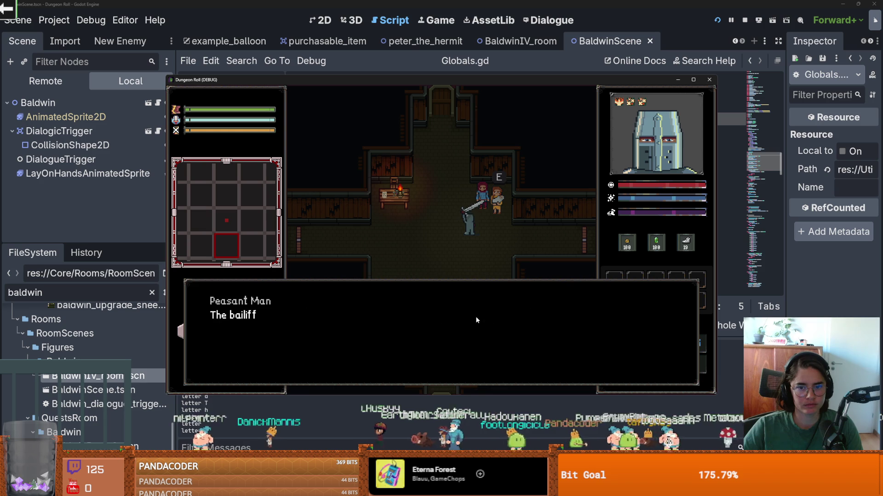
left_click(476, 318)
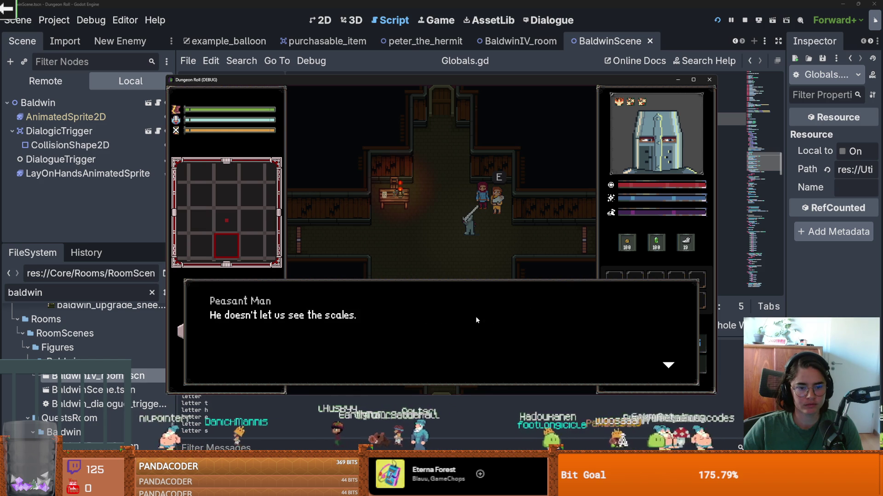
left_click(477, 318)
left_click(477, 318)
left_click(475, 316)
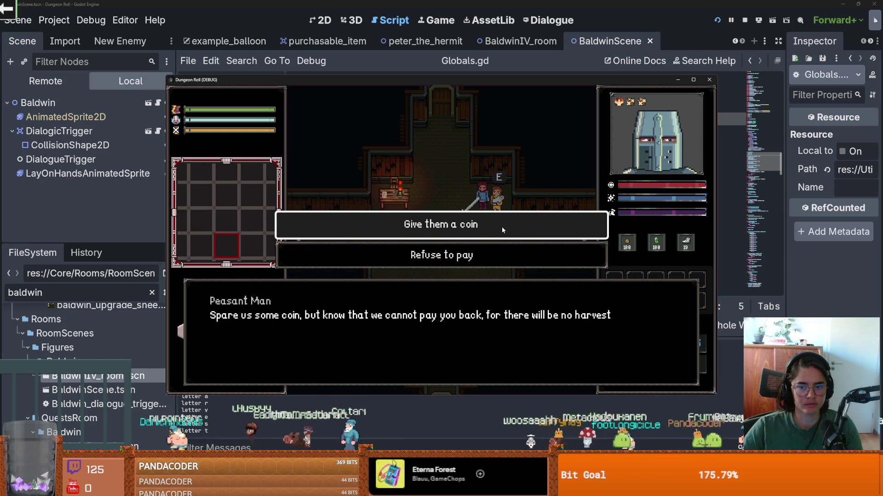
left_click(501, 227)
left_click(582, 311)
left_click(582, 311)
left_click(582, 311)
left_click(582, 311)
Walk to the locked door, cancel unlocking it, and swing the knight's sword
key("w")
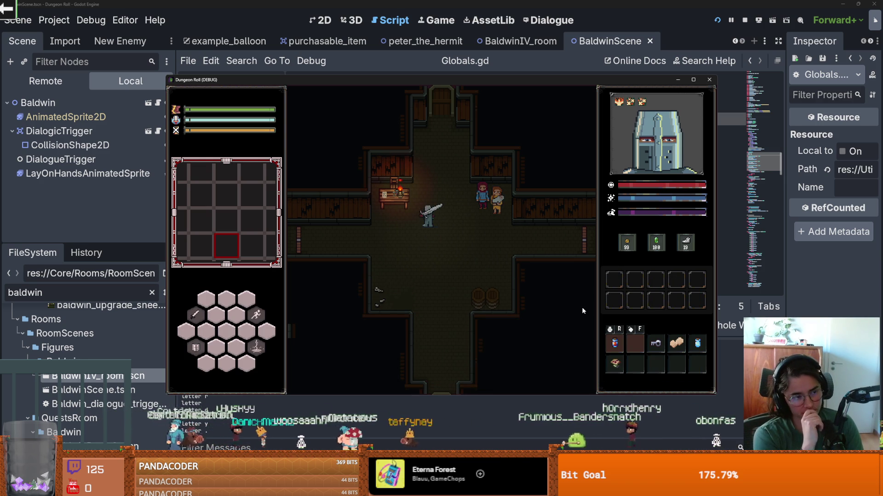
key("w")
key("d")
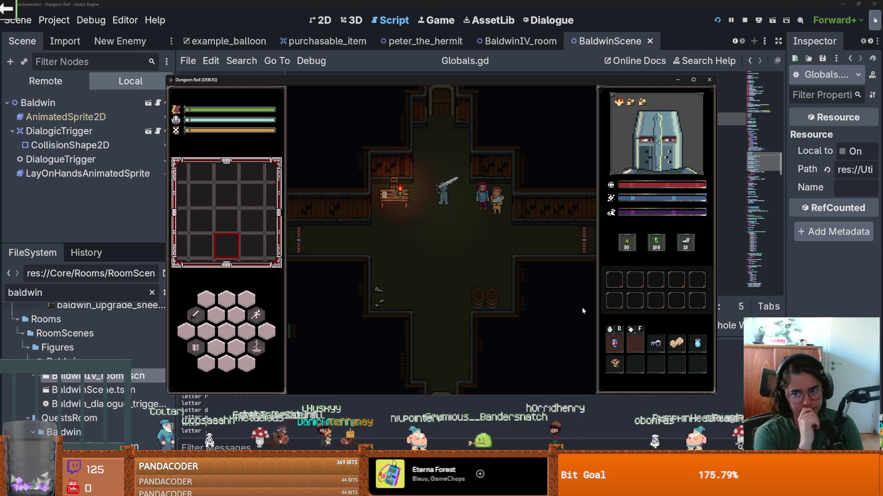
key("w")
key("w")
key("e")
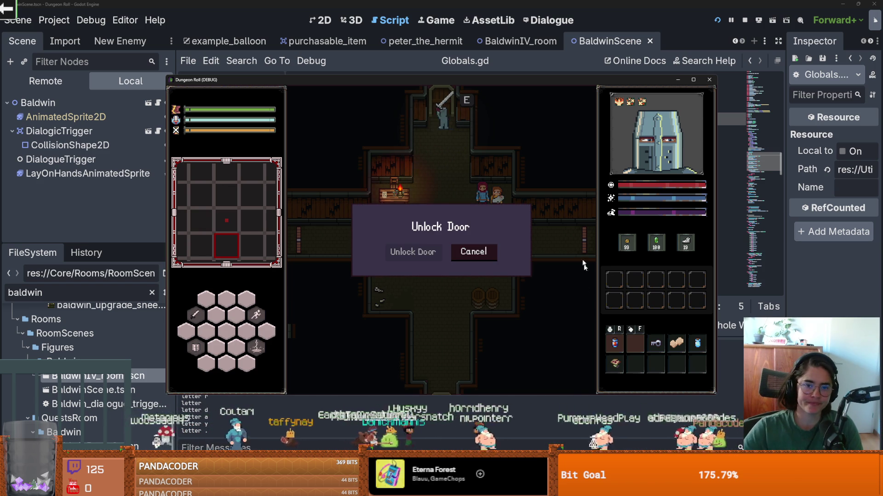
left_click(490, 251)
key("s")
left_click(514, 226)
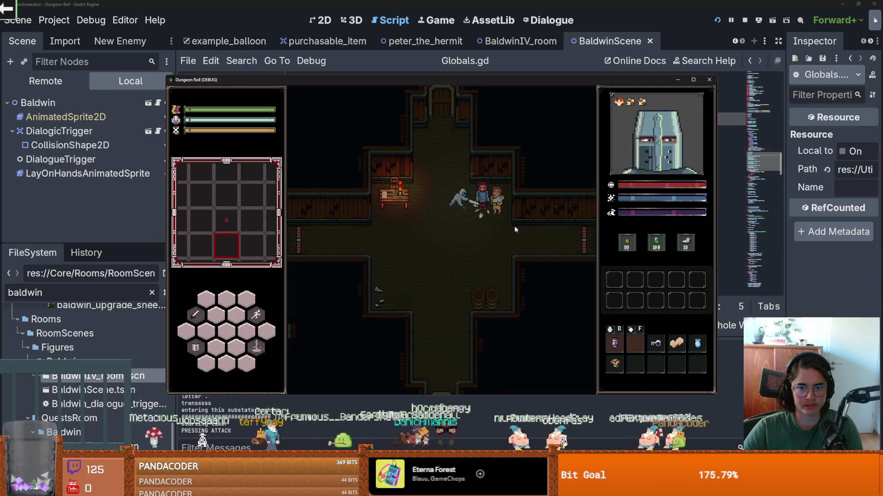
key("s")
key("d")
key("d")
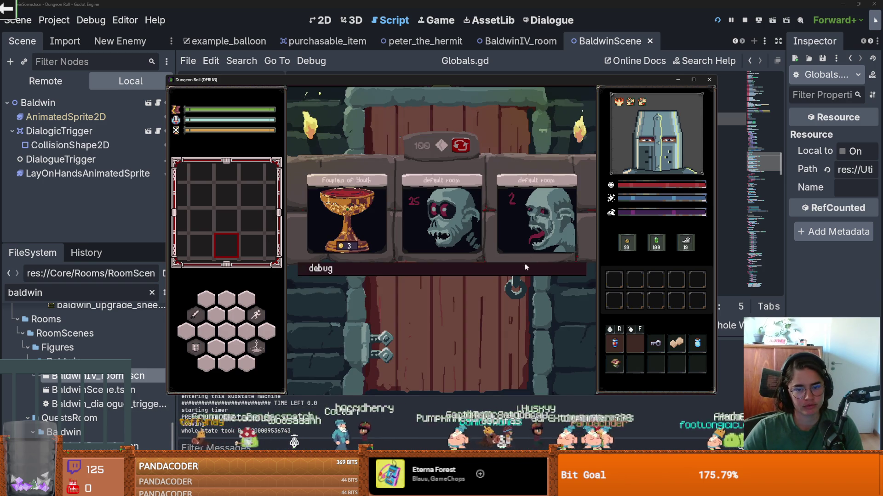
Turn on debug mode again and scroll through the room list
left_click(527, 266)
scroll(523, 296, "down", 2)
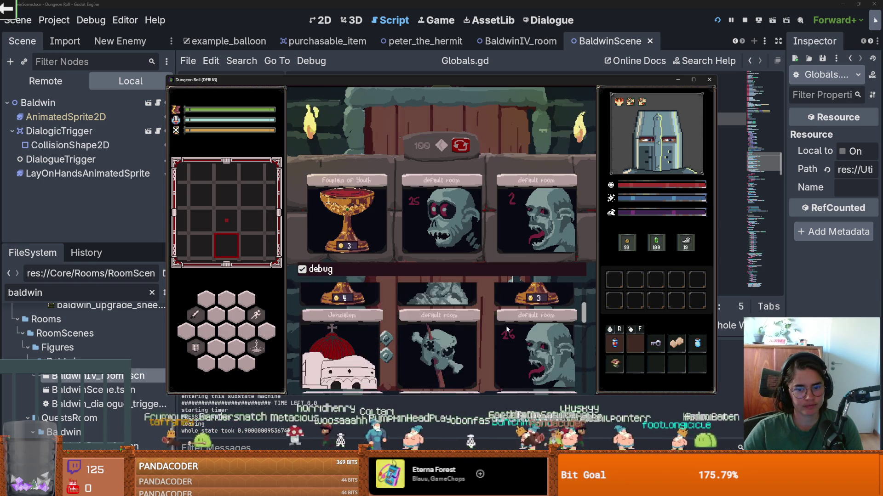
scroll(506, 328, "down", 1)
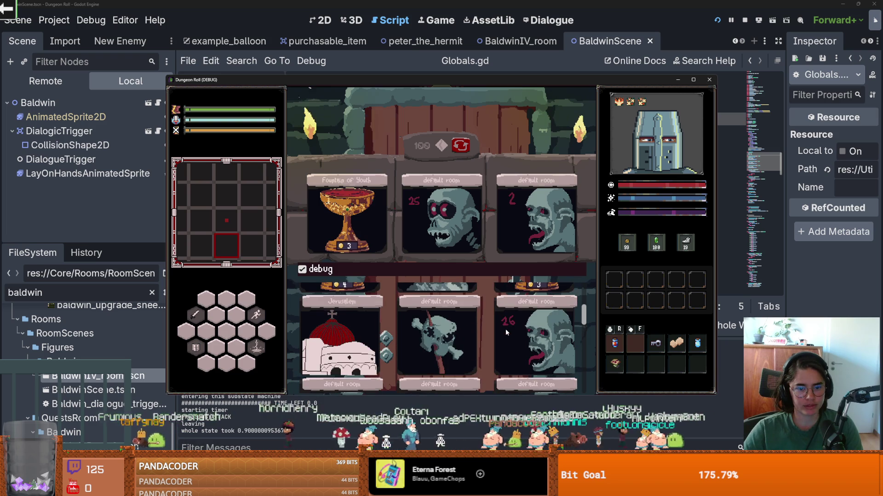
key("alt+Tab")
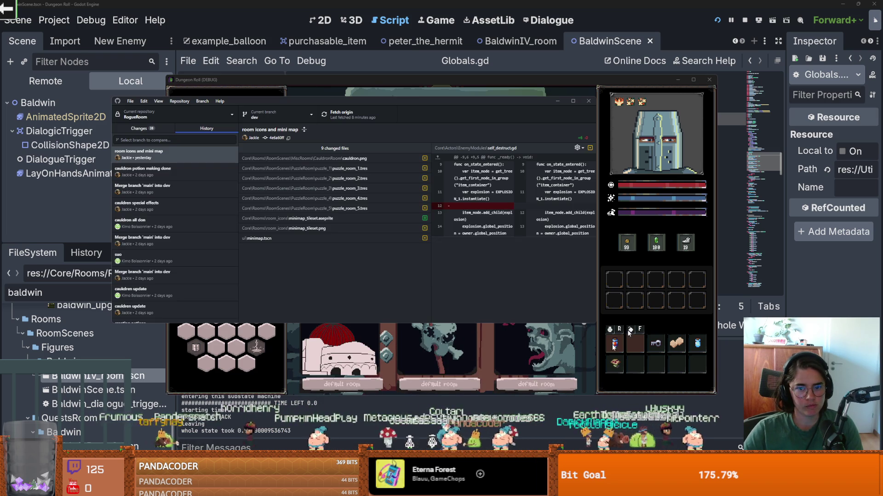
Commit the 38 changed files to dev as 'peasant dialogue' and push to origin
left_click(128, 129)
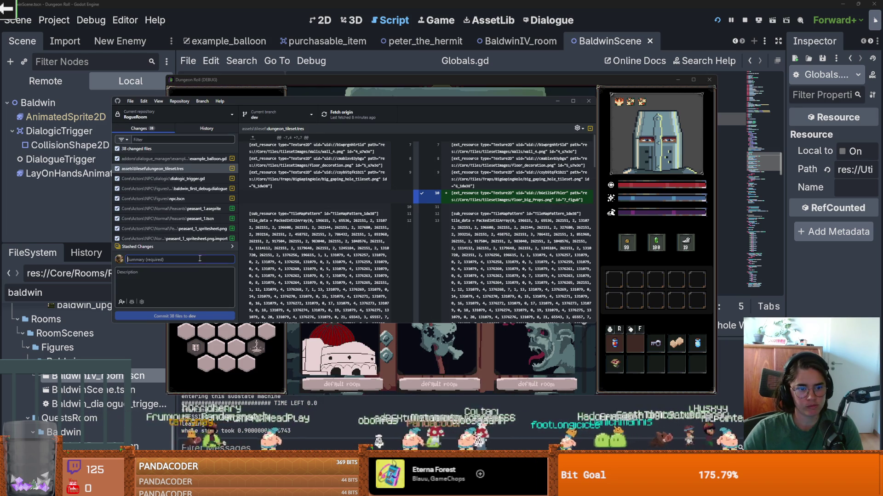
scroll(213, 220, "down", 10)
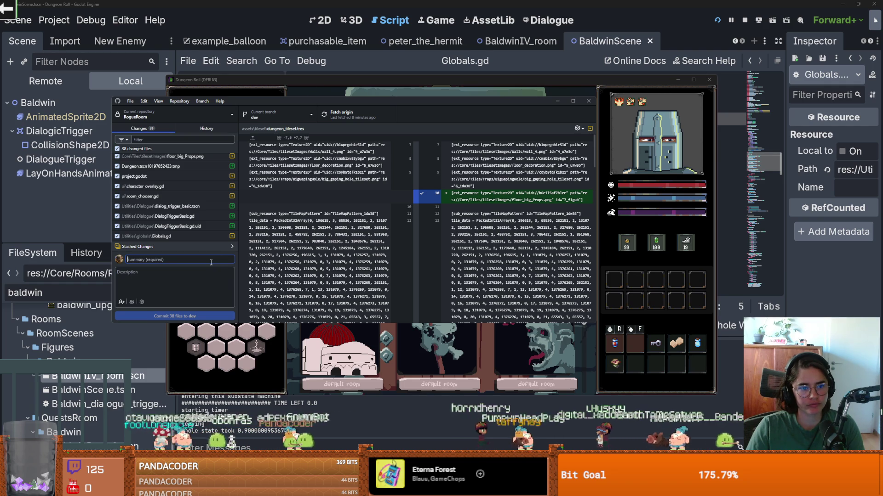
type("peasant dialogue")
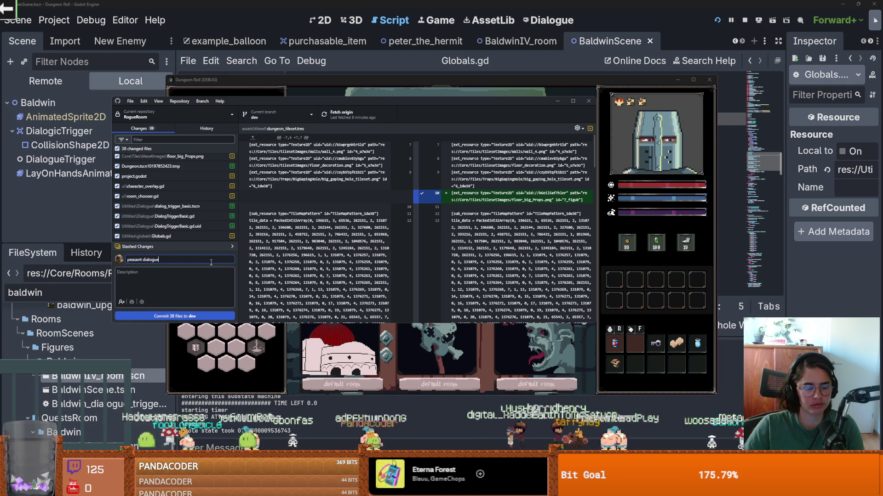
left_click(200, 317)
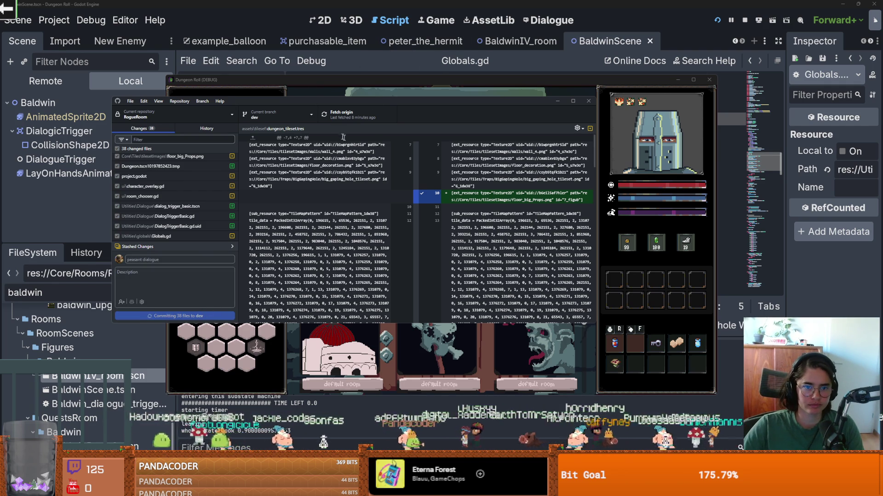
key("ctrl+p")
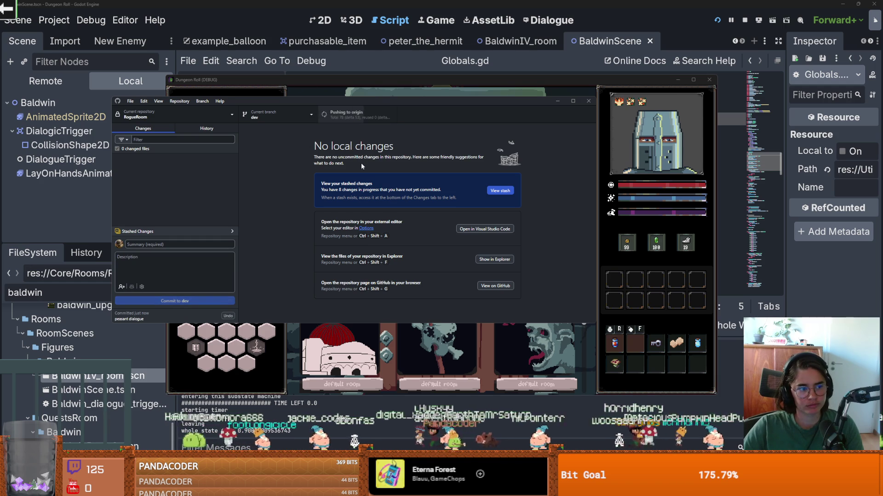
key("alt+Tab")
Save and look over lines 4, 78 and 82 of Globals.gd
key("ctrl+s")
scroll(387, 196, "up", 2)
left_click(386, 196)
scroll(386, 195, "up", 2)
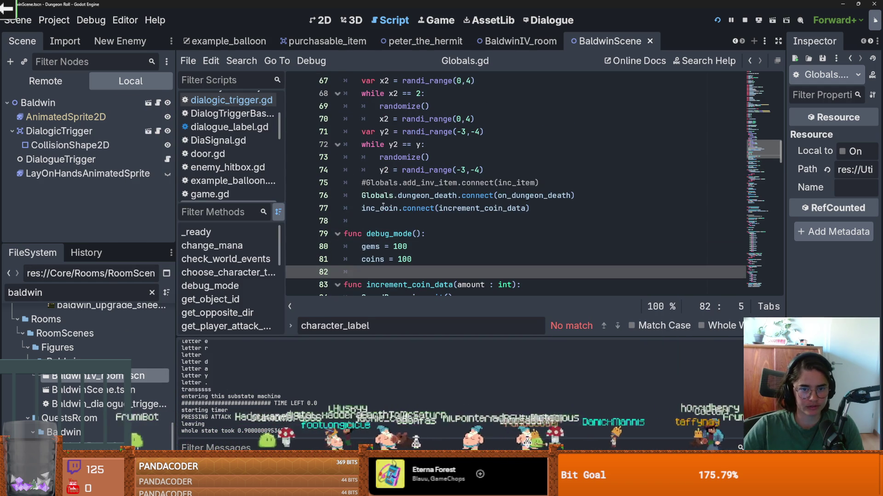
left_click(379, 220)
left_click(376, 273)
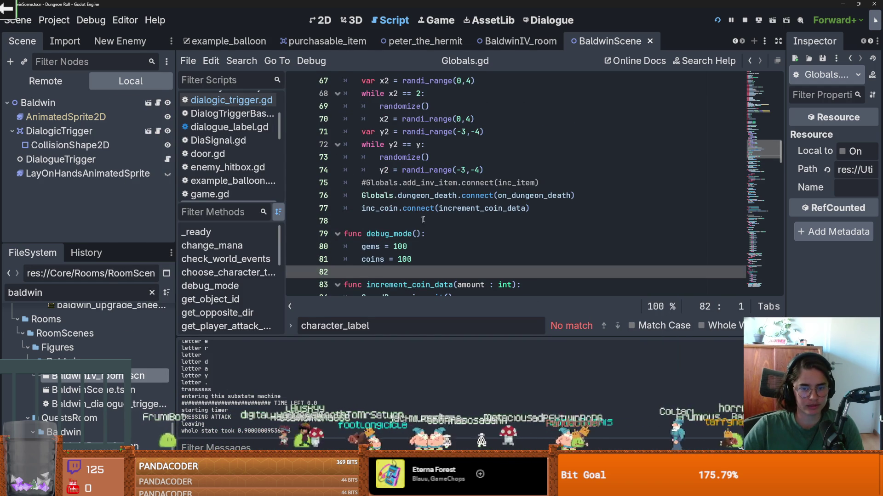
scroll(421, 224, "up", 20)
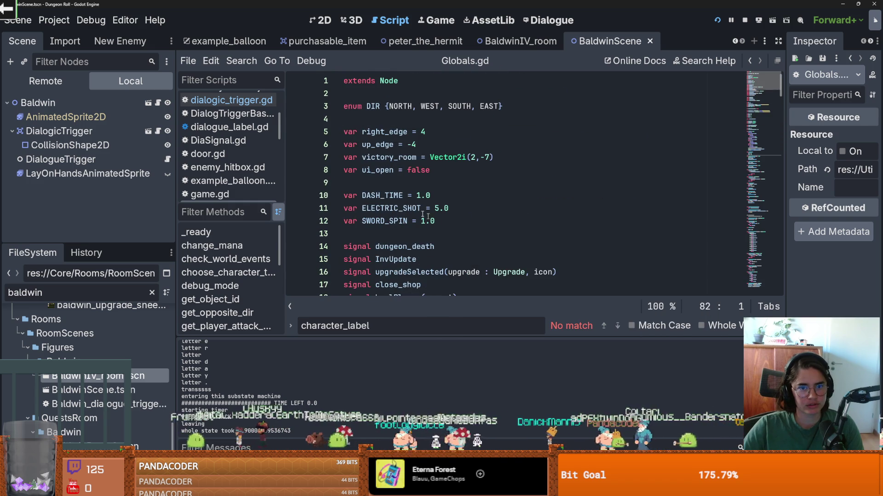
left_click(372, 117)
Enlarge the FileSystem dock and collapse the Upgrades folder
left_click_drag(69, 245, 69, 175)
scroll(101, 254, "up", 10)
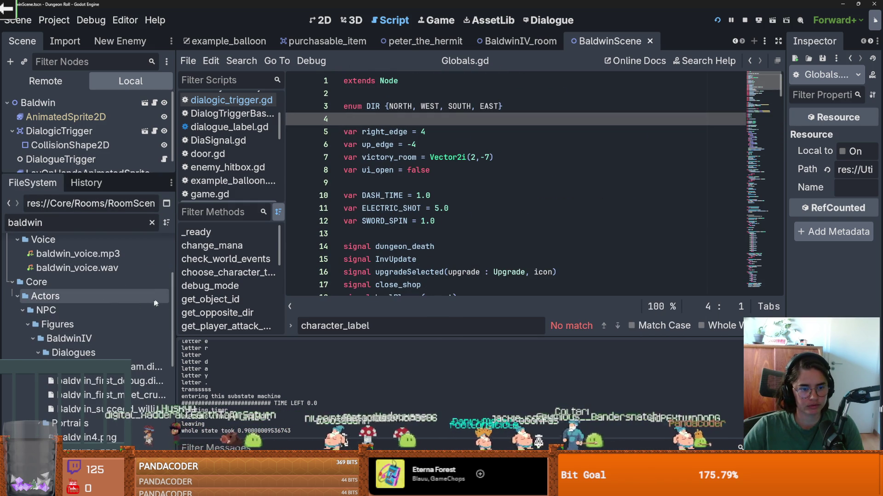
left_click(18, 287)
Save the scene and switch to the YouTube video in the browser
key("ctrl+s")
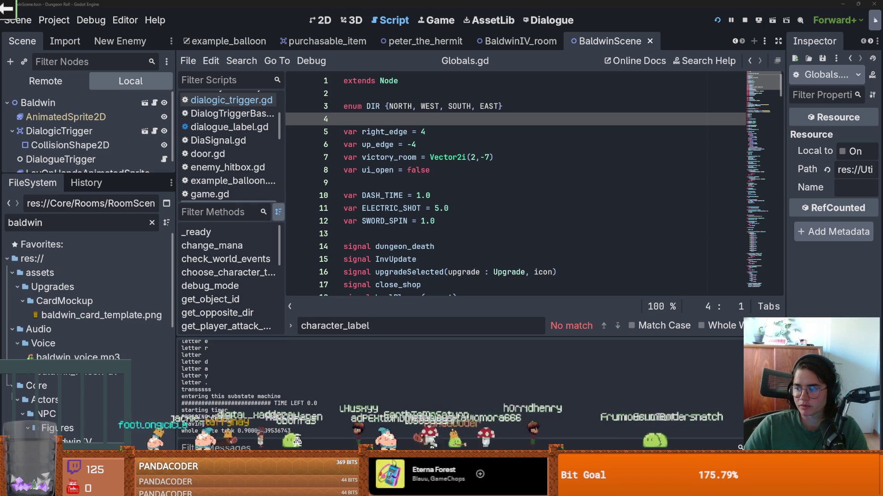
key("alt+Tab")
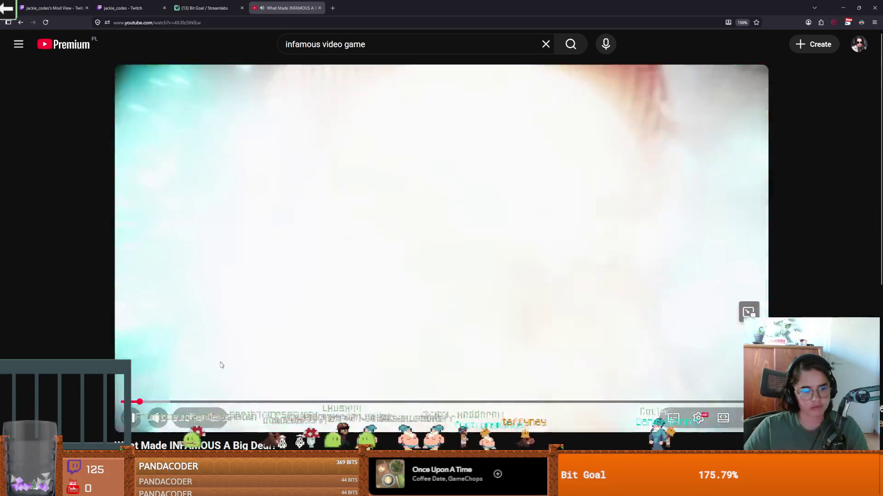
Scrub the Infamous video forward and pause it on the electrified-bus gameplay footage
left_click(169, 403)
left_click_drag(179, 402, 270, 402)
left_click_drag(336, 403, 385, 399)
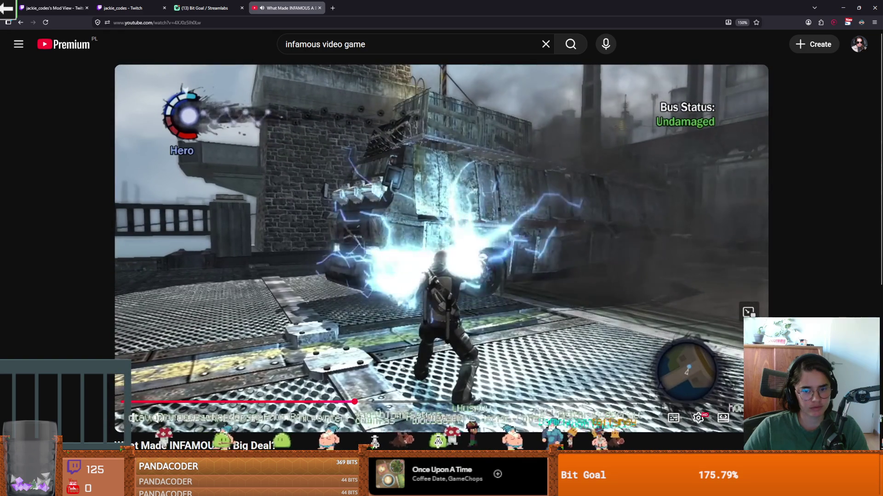
left_click(384, 299)
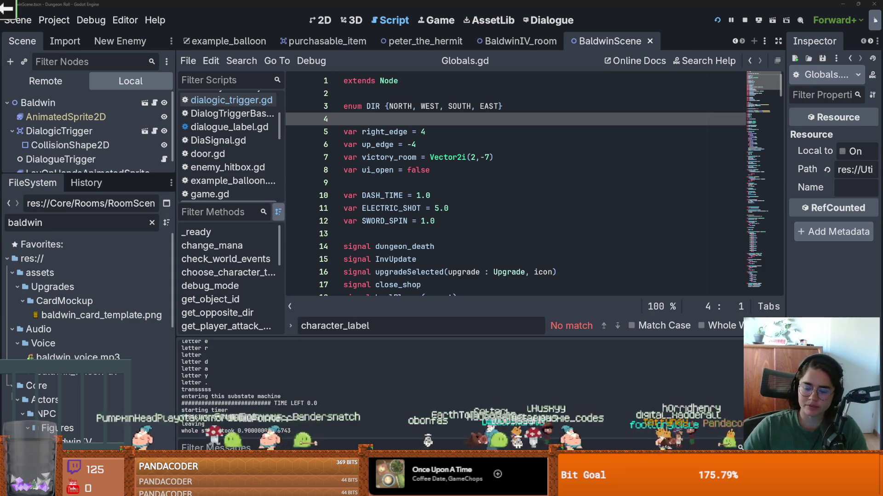
key("alt+Tab")
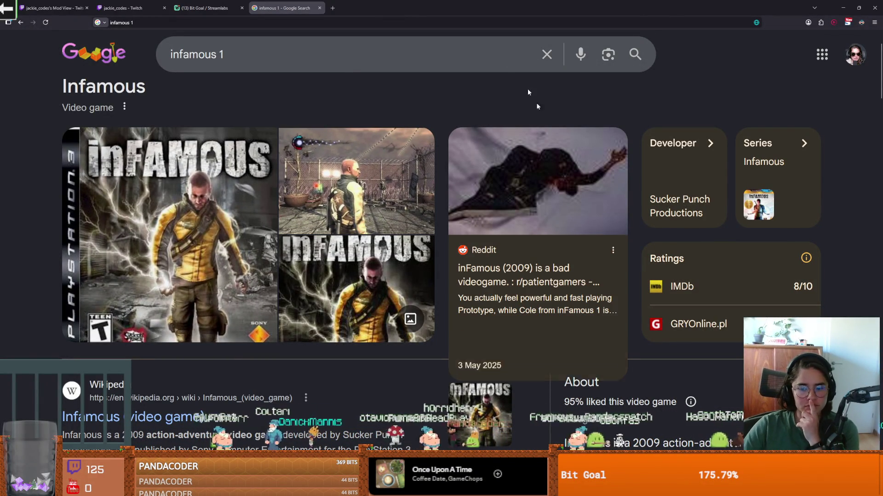
Leave the 'infamous 1' Google results and return to the Godot editor
key("alt+Tab")
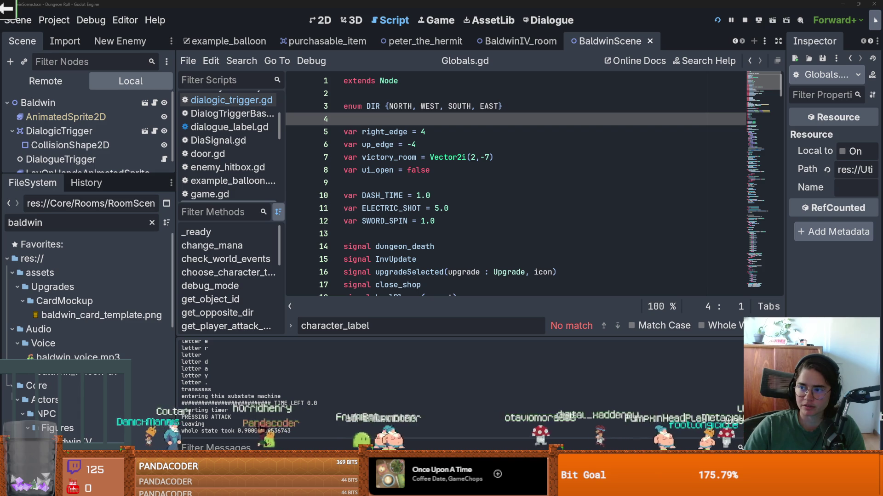
Read the 'Infamous (video game)' Wikipedia article from Gameplay and Plot into Development
key("alt+Tab")
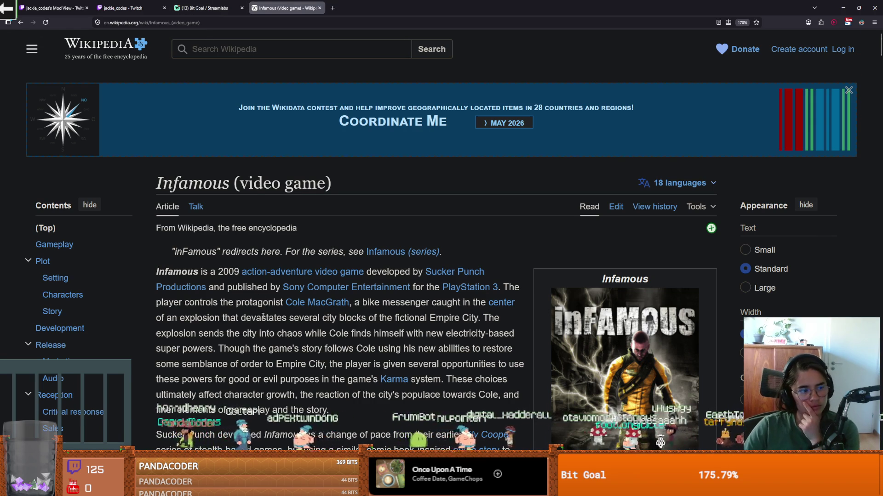
scroll(263, 316, "down", 3)
scroll(265, 319, "down", 5)
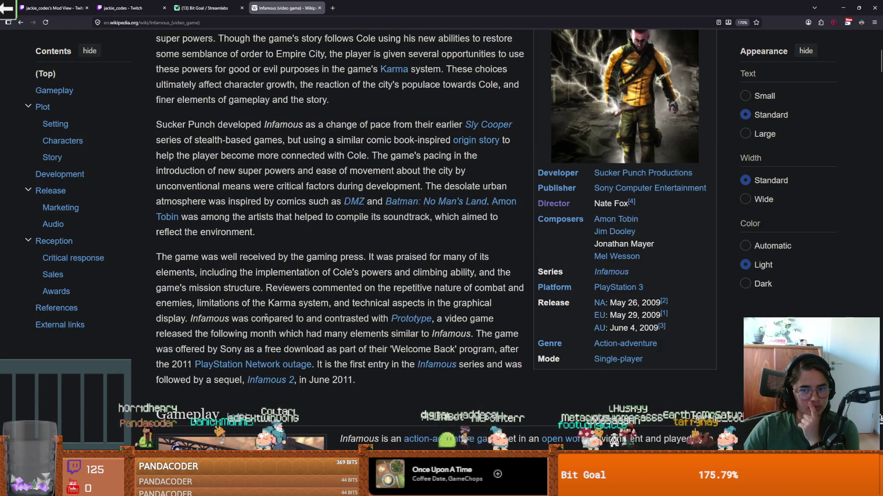
scroll(266, 320, "up", 3)
scroll(266, 320, "down", 3)
scroll(266, 320, "down", 3)
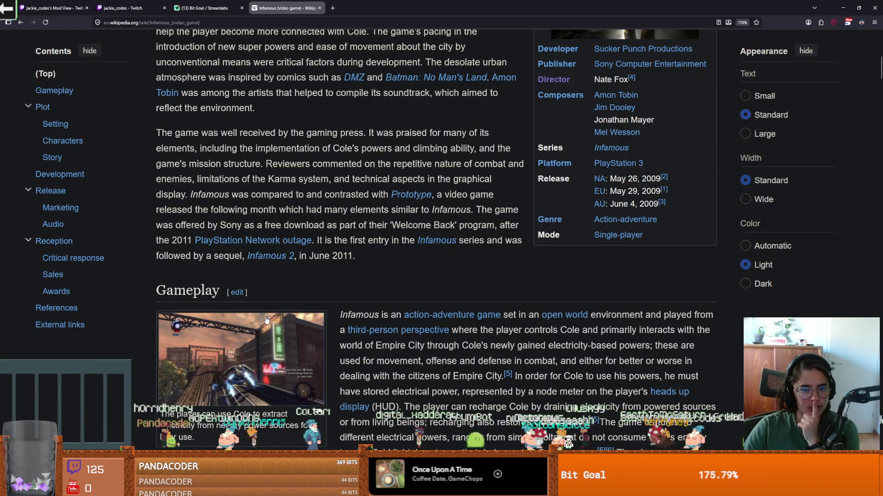
scroll(266, 320, "down", 2)
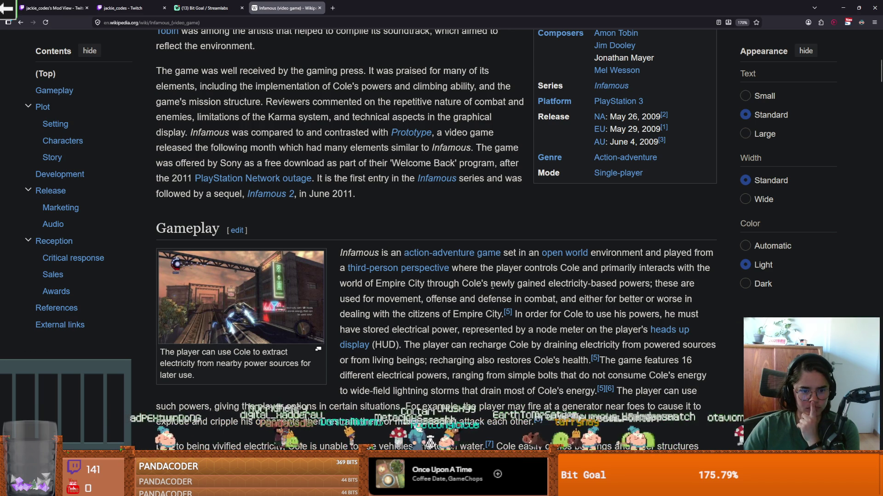
scroll(492, 286, "down", 2)
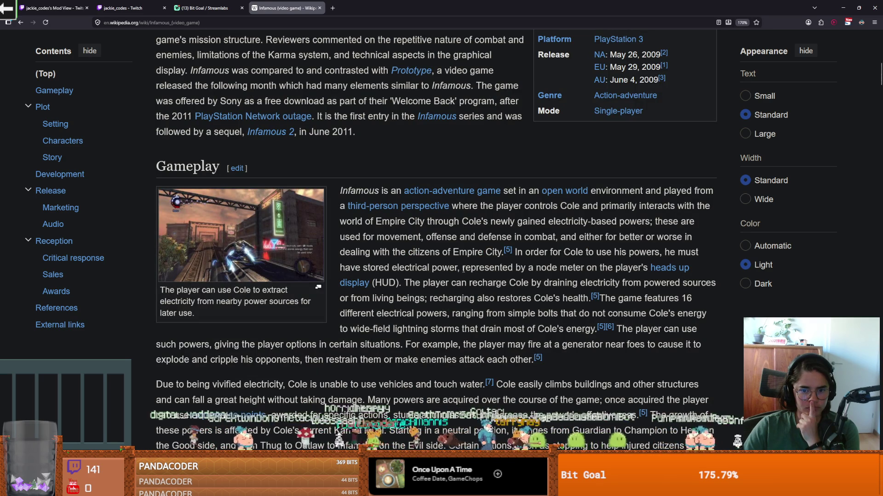
scroll(551, 280, "down", 1)
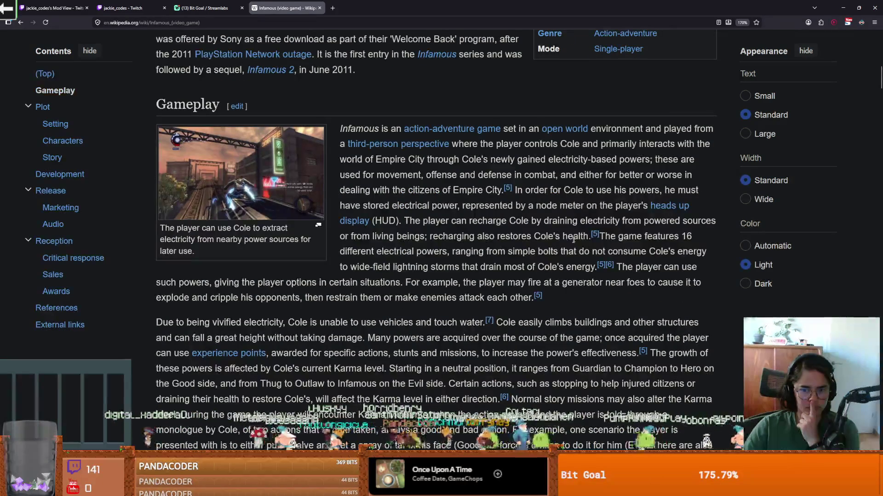
scroll(395, 269, "down", 1)
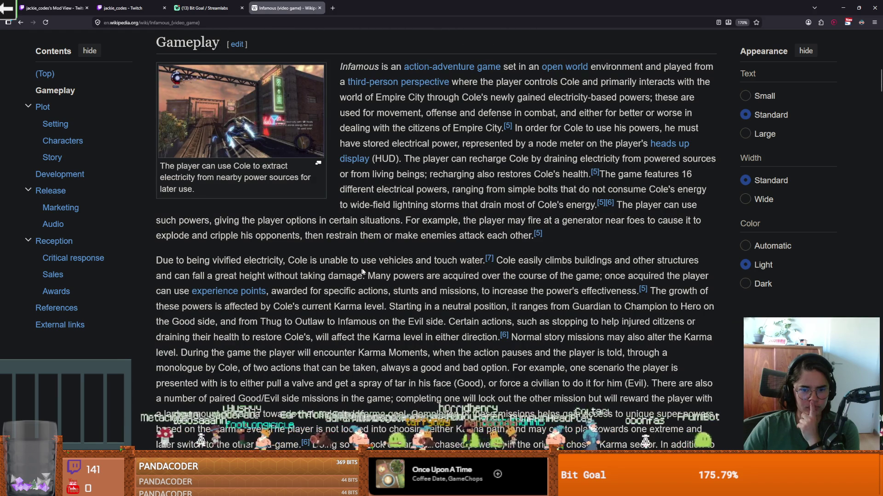
scroll(425, 273, "down", 8)
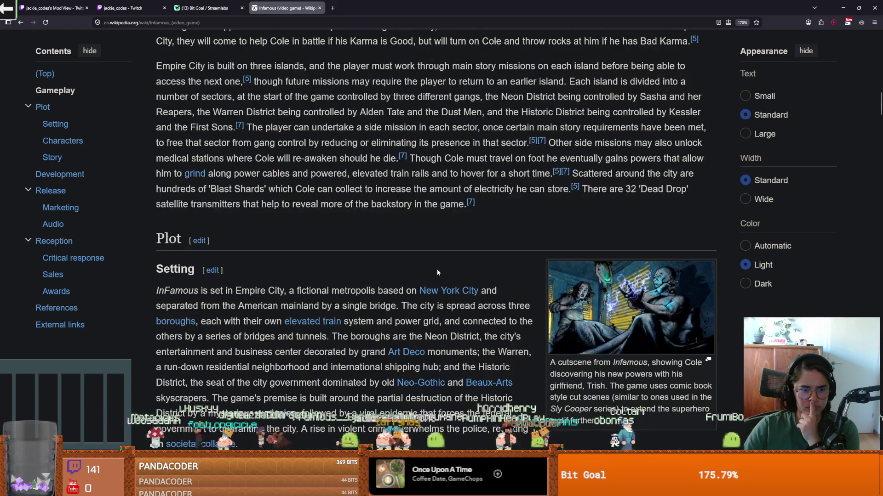
scroll(436, 272, "down", 5)
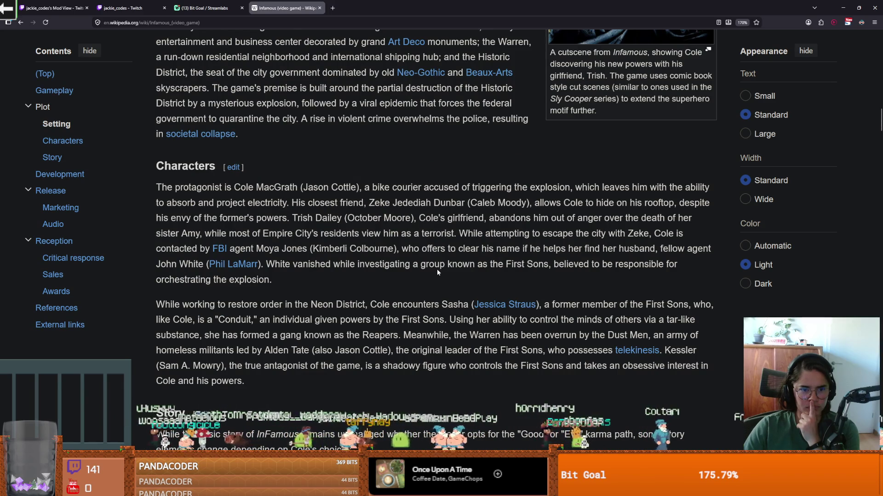
scroll(437, 272, "down", 7)
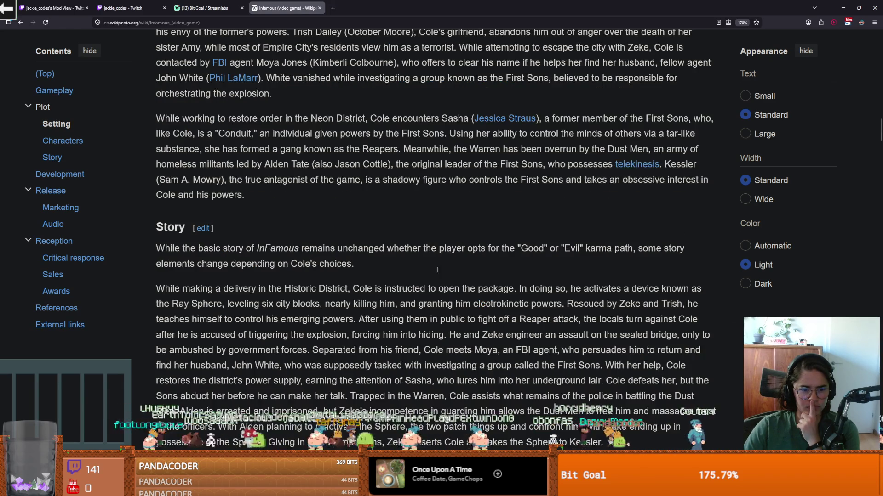
scroll(437, 270, "down", 6)
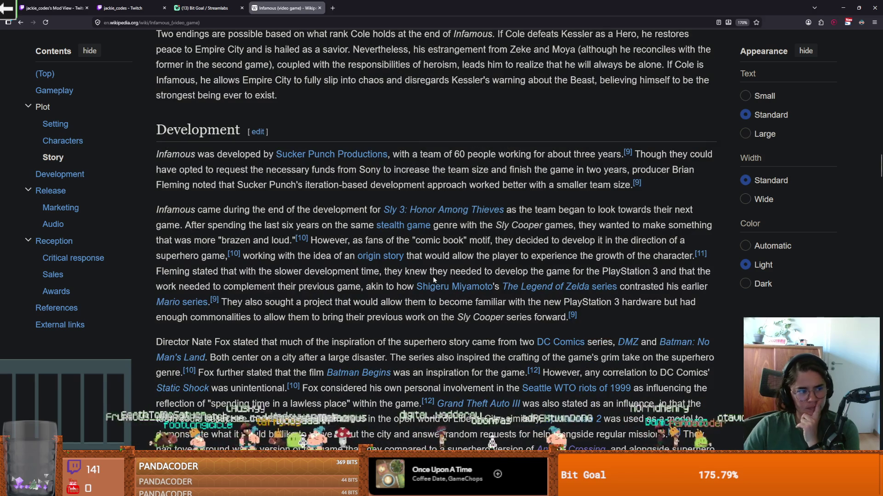
mouse_move(337, 154)
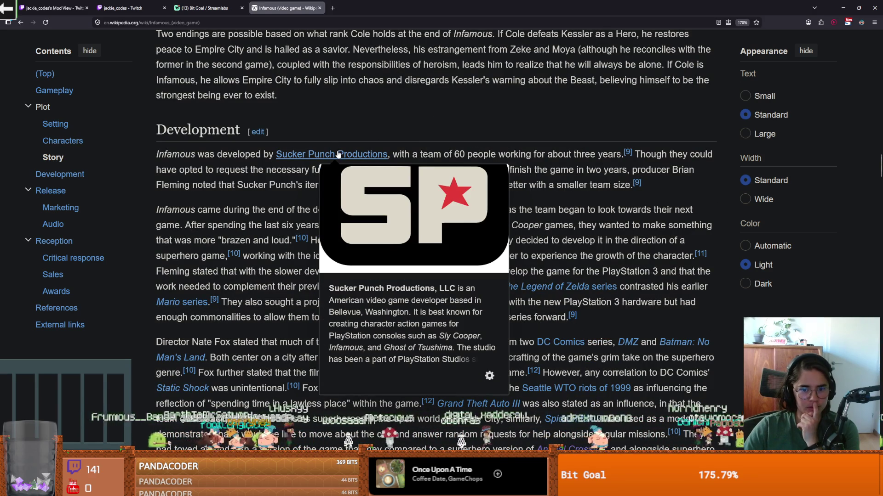
scroll(275, 247, "down", 2)
scroll(276, 247, "down", 10)
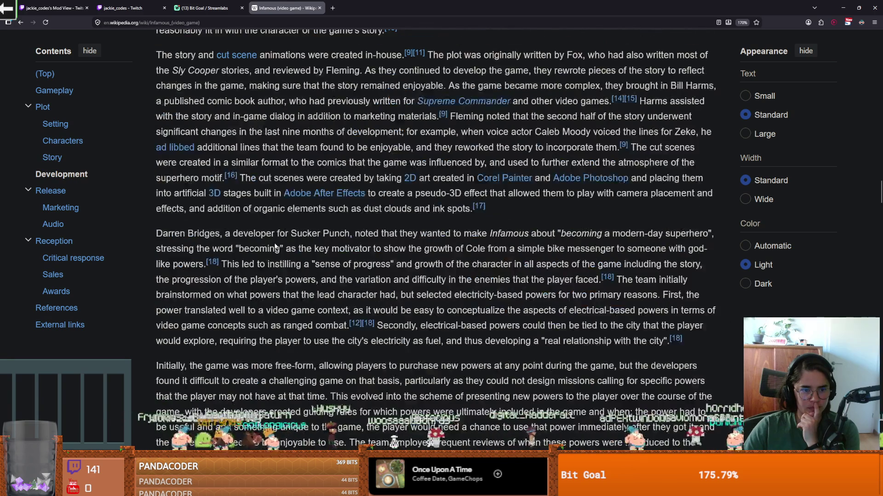
scroll(275, 242, "down", 2)
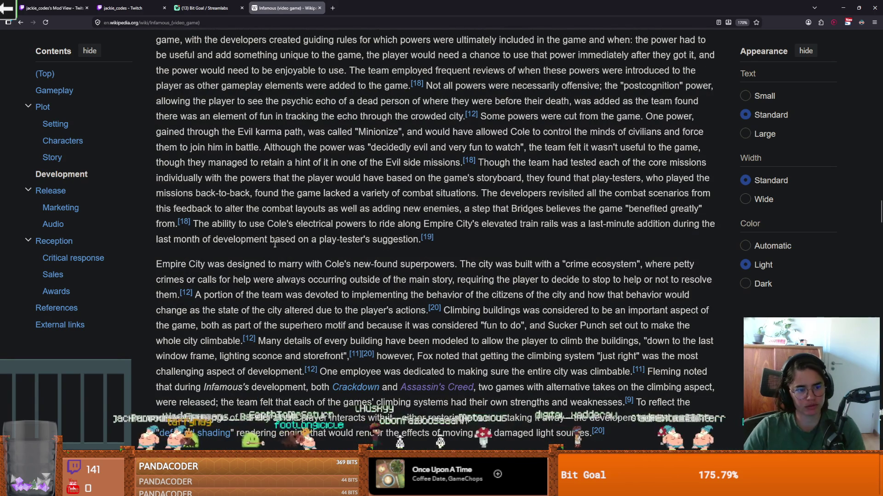
Read the Infamous article's Marketing and Audio sections, then return to Godot's Globals.gd
left_click(75, 211)
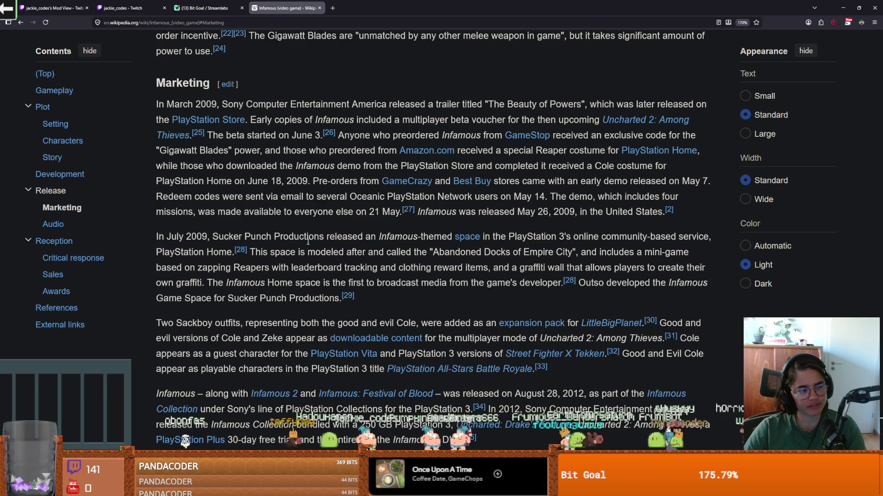
scroll(401, 288, "down", 1)
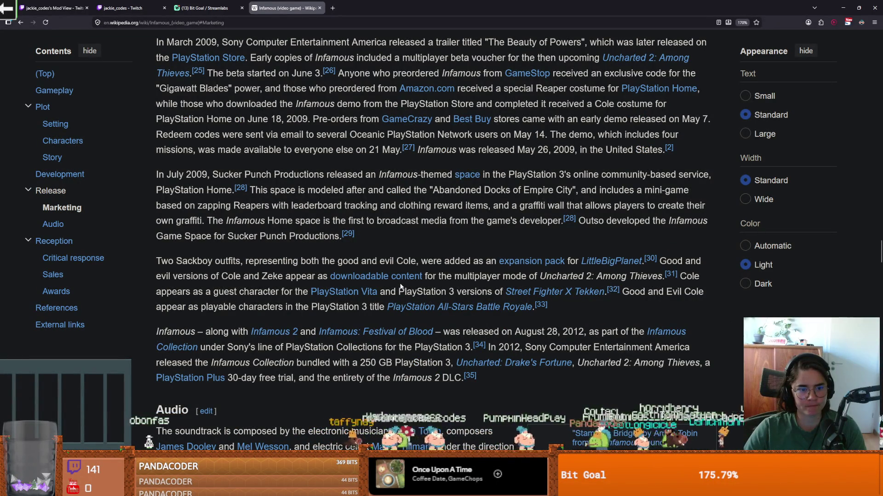
scroll(402, 284, "down", 4)
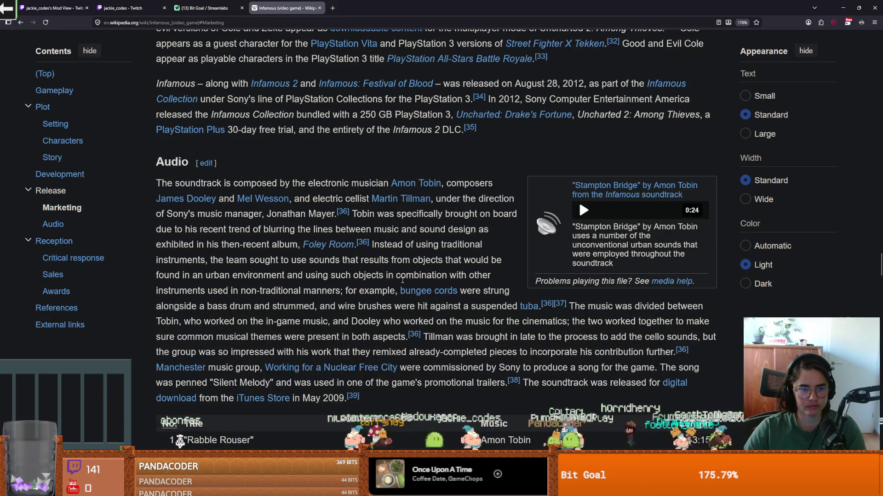
scroll(402, 280, "down", 4)
scroll(401, 277, "up", 3)
scroll(402, 277, "up", 20)
scroll(384, 179, "up", 20)
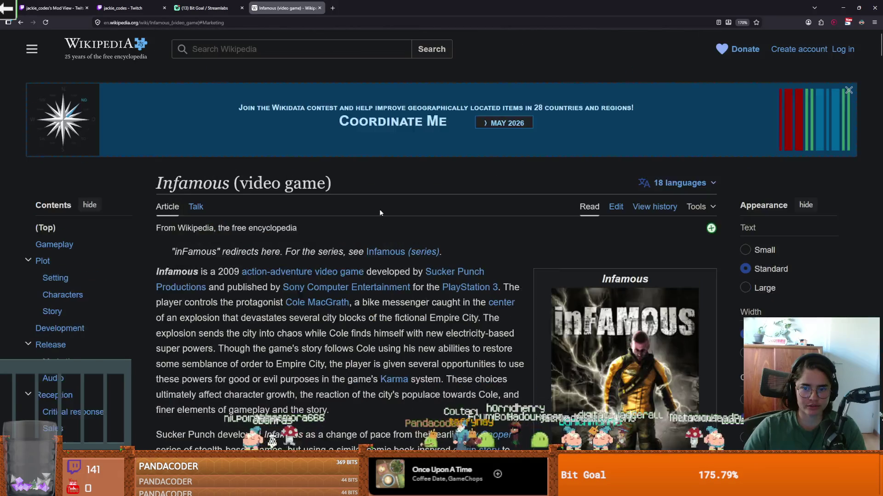
scroll(379, 213, "down", 5)
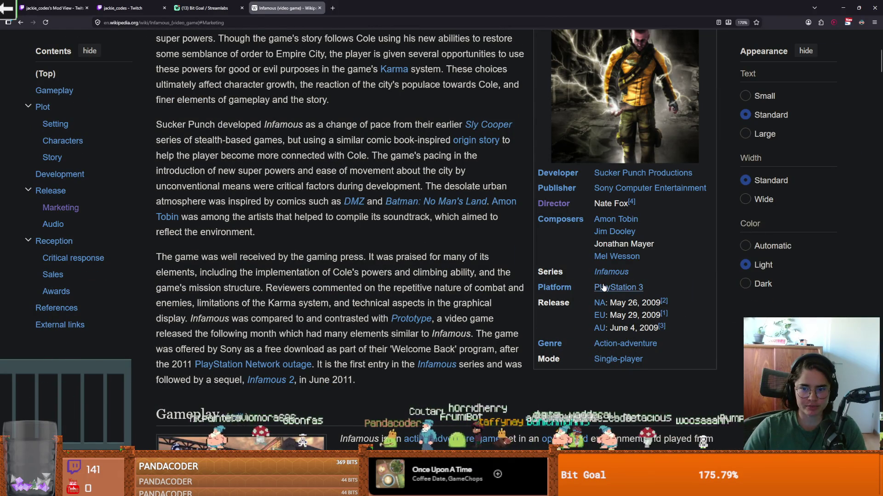
mouse_move(603, 287)
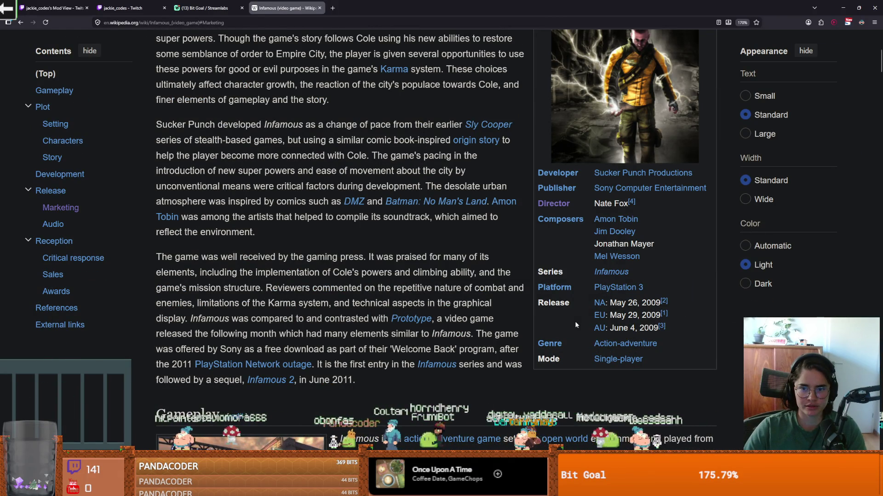
key("alt+Tab")
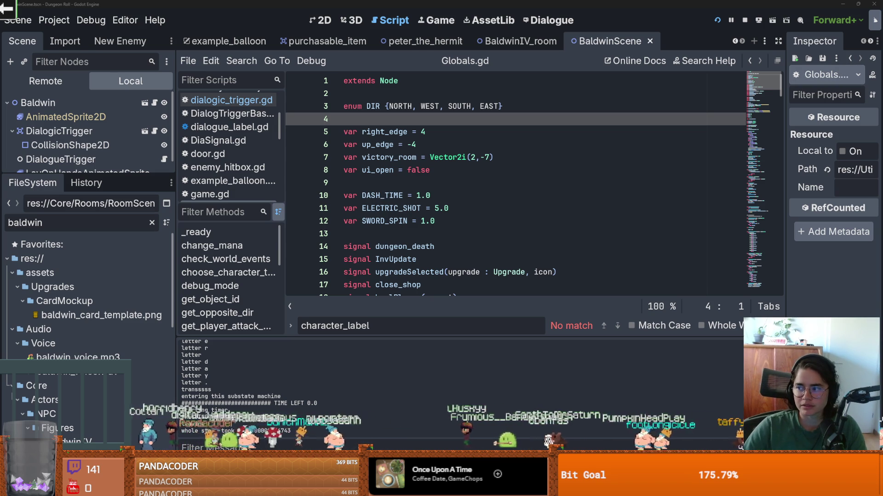
Look over the Google results on which engine Infamous used
key("alt+Tab")
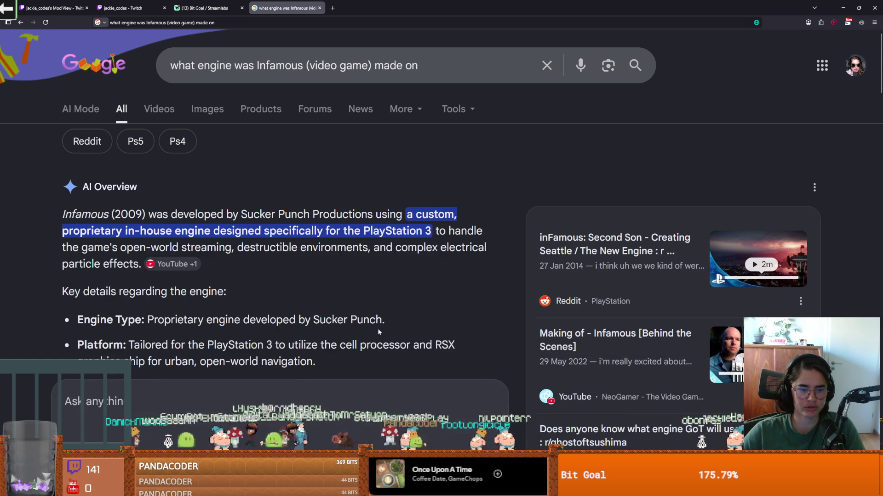
scroll(386, 322, "down", 2)
scroll(376, 333, "up", 2)
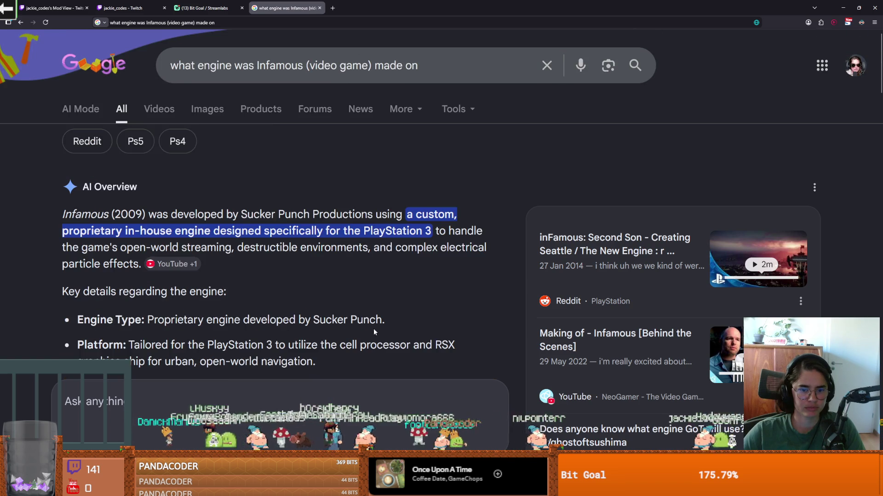
scroll(370, 308, "down", 2)
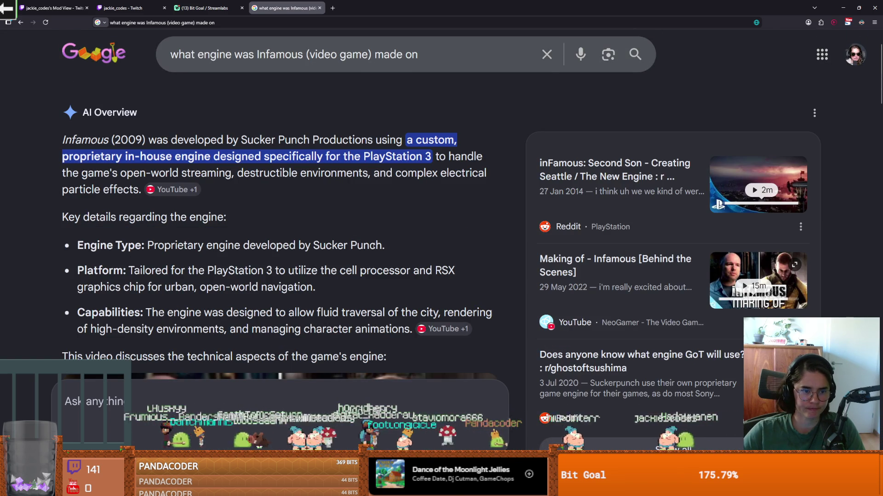
scroll(373, 247, "down", 5)
scroll(373, 246, "up", 1)
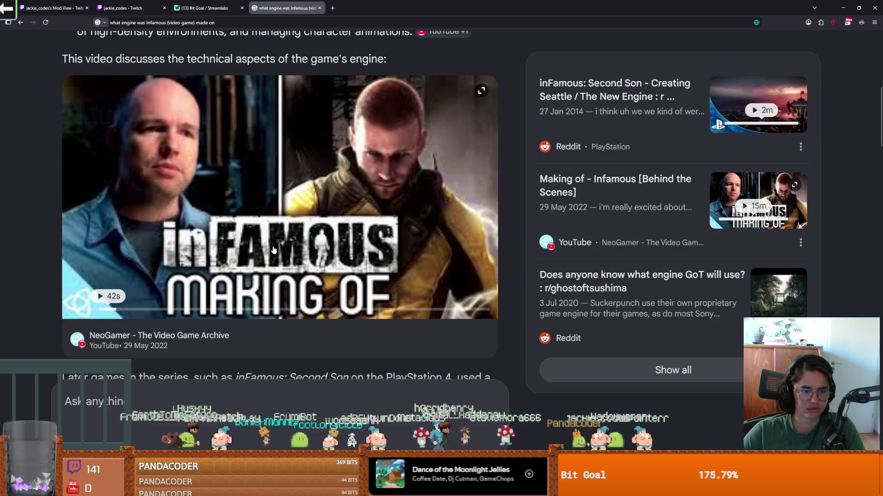
Open the 'Making of - Infamous [Behind the Scenes]' video on YouTube
left_click(273, 249)
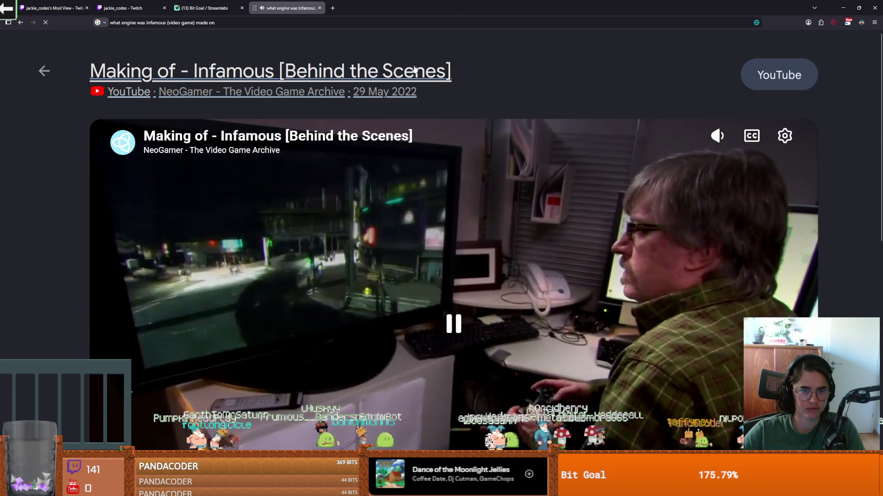
left_click(413, 71)
key("alt+Tab")
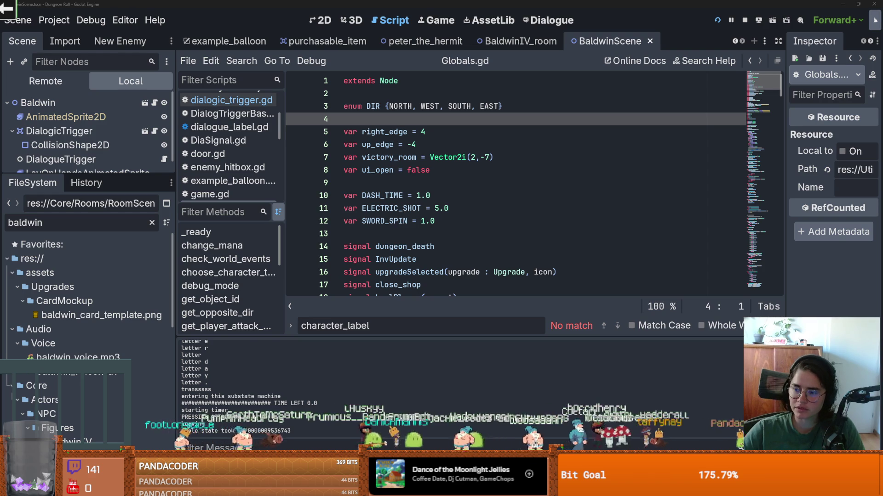
key("alt+Tab")
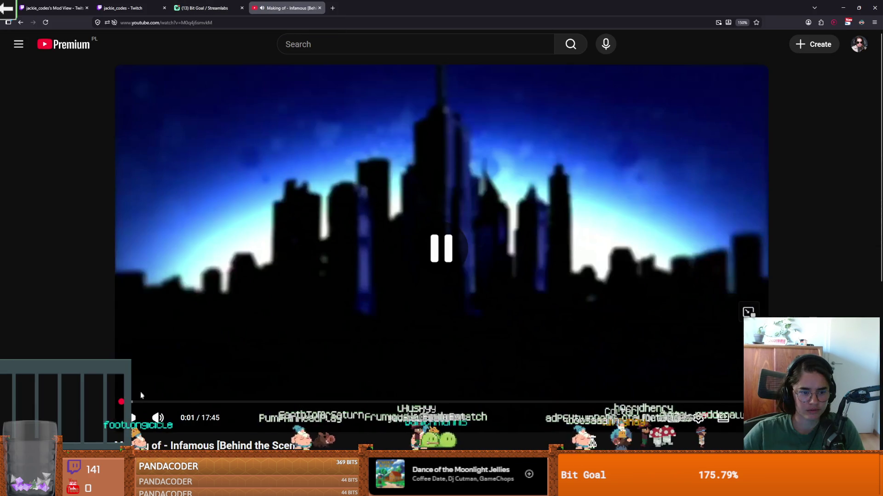
Skip the making-of video to 0:42, view its description, and return to Godot
left_click_drag(142, 402, 157, 404)
scroll(211, 361, "down", 5)
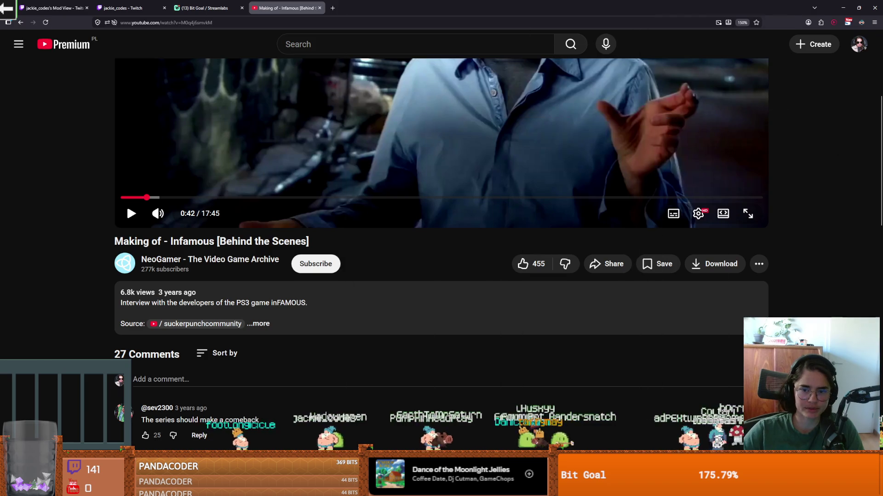
key("alt+Tab")
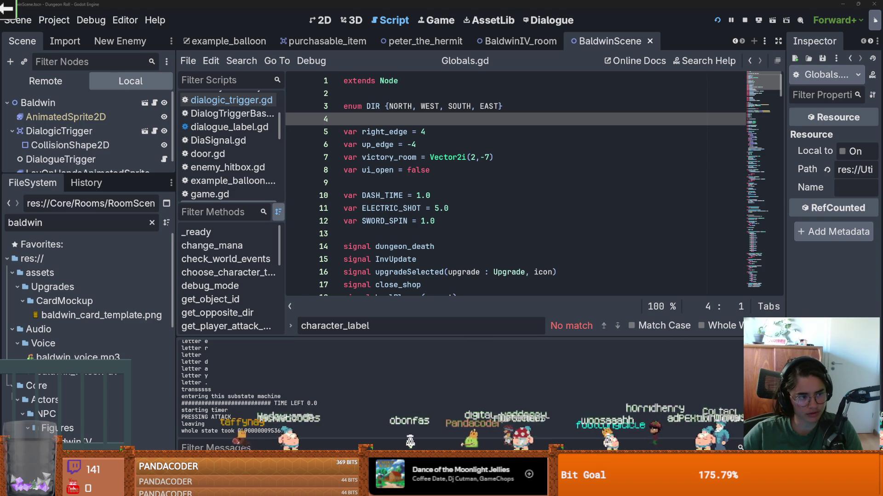
Save the project with Ctrl+S from the Globals.gd script
scroll(370, 233, "down", 2)
left_click(391, 220)
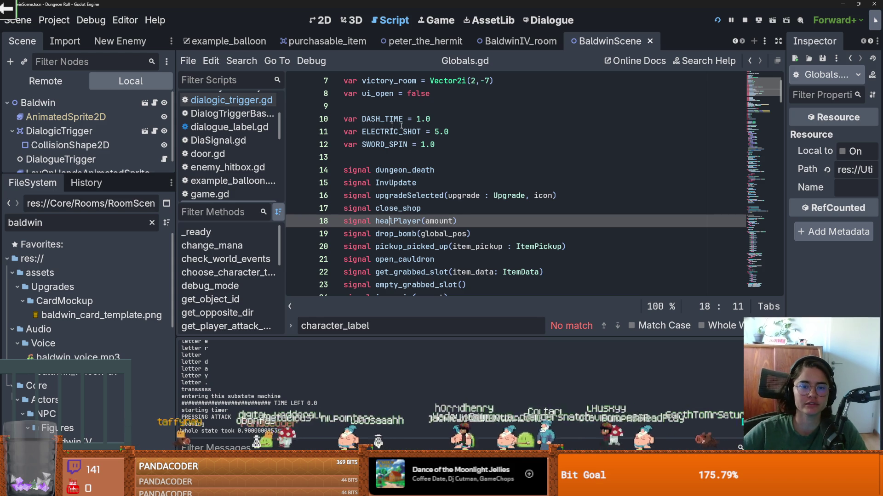
left_click(438, 132)
key("ctrl+s")
Make the Scene dock taller, then bring up the Google results on inFAMOUS's language
scroll(430, 181, "up", 2)
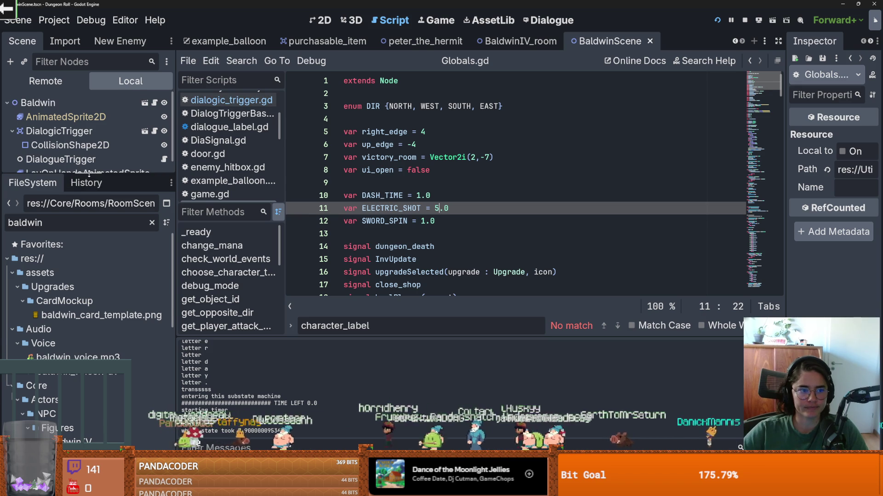
left_click_drag(89, 173, 92, 251)
left_click(349, 119)
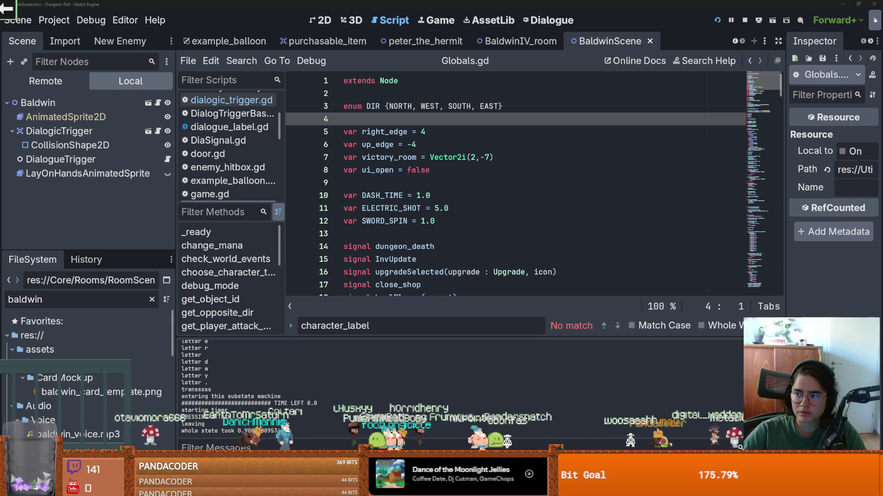
key("alt+Tab")
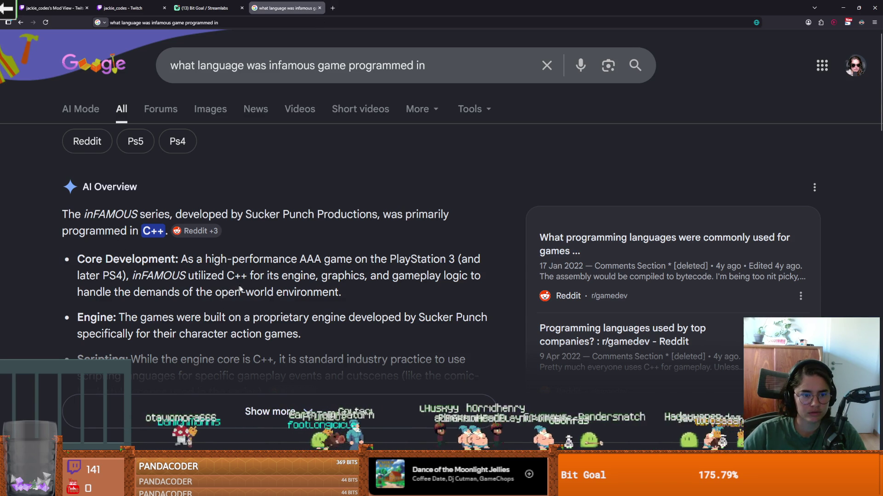
Expand the AI Overview showing inFAMOUS was programmed in C++, then return to Godot
left_click(321, 399)
scroll(296, 362, "down", 3)
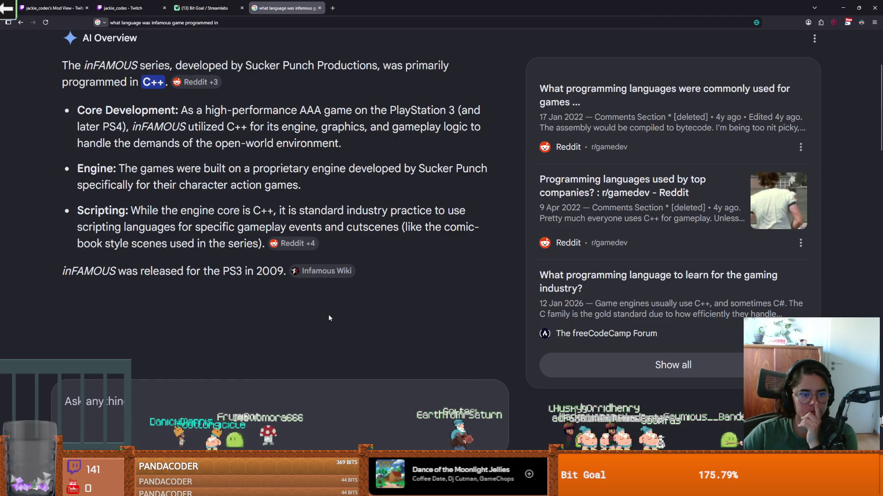
mouse_move(322, 270)
key("alt+Tab")
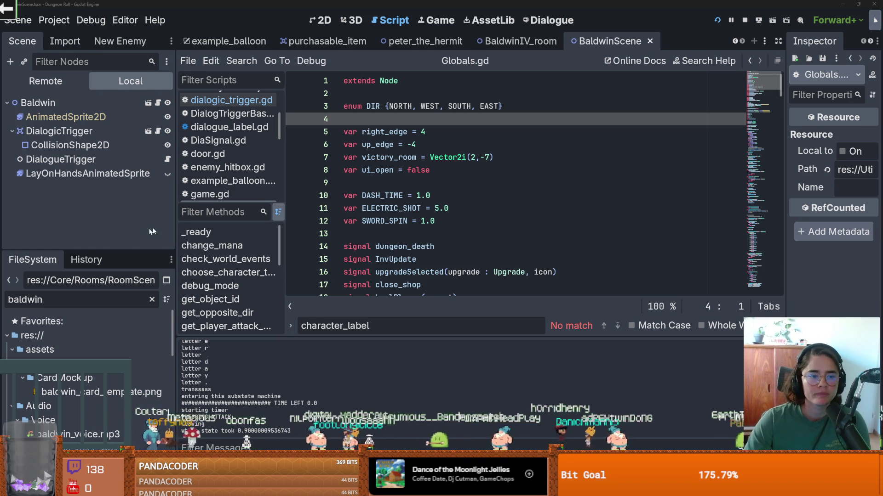
Narrow the left docks to widen the Globals.gd script and save the project repeatedly
left_click_drag(176, 211, 137, 211)
left_click(455, 157)
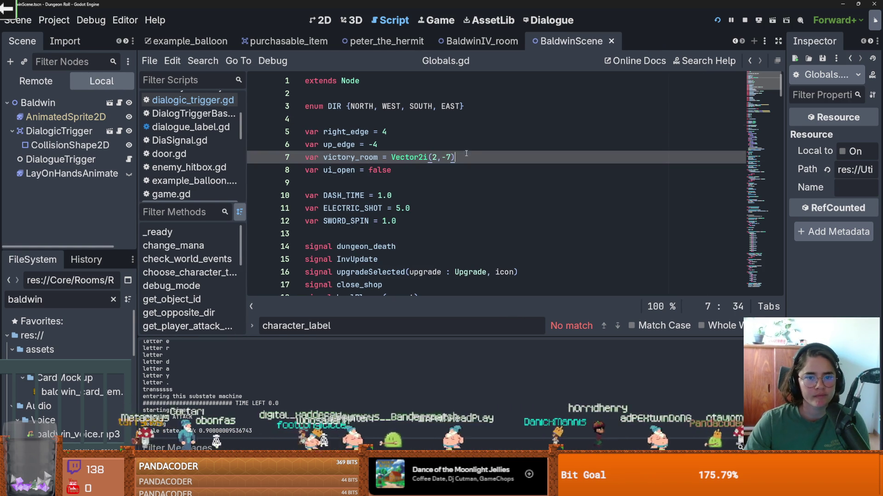
key("ctrl+s")
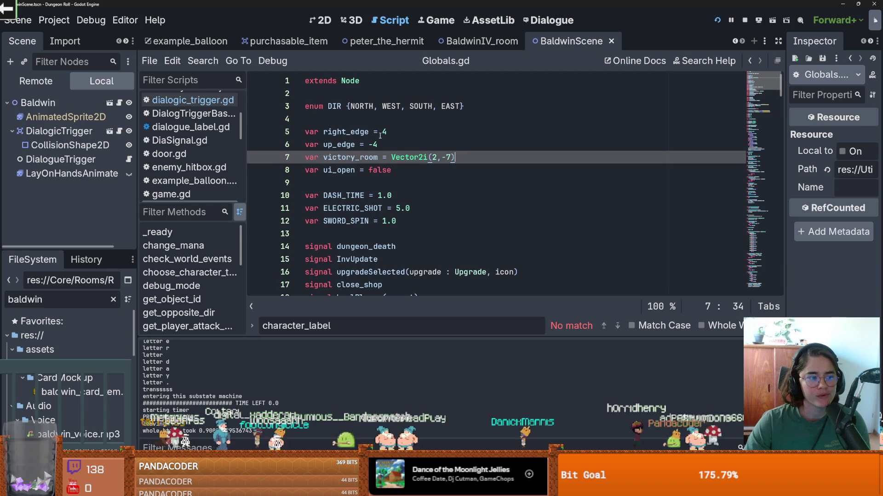
left_click(380, 119)
key("ctrl+s")
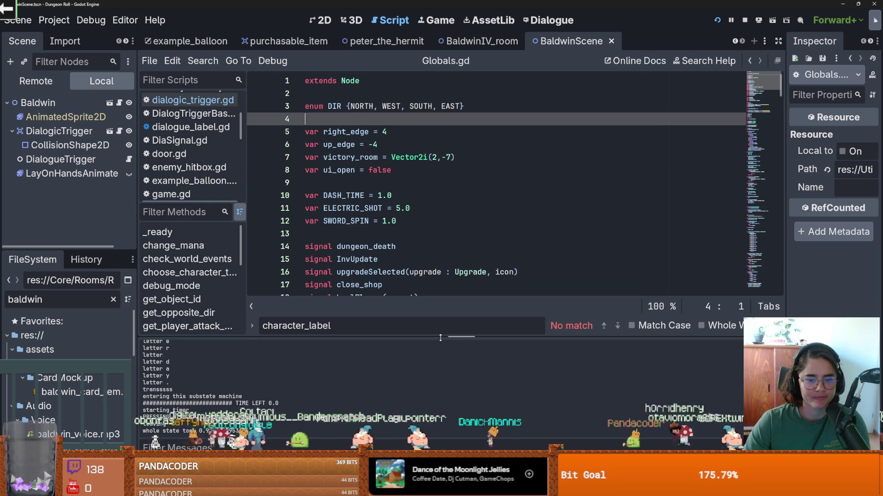
key("ctrl+s")
left_click(322, 234)
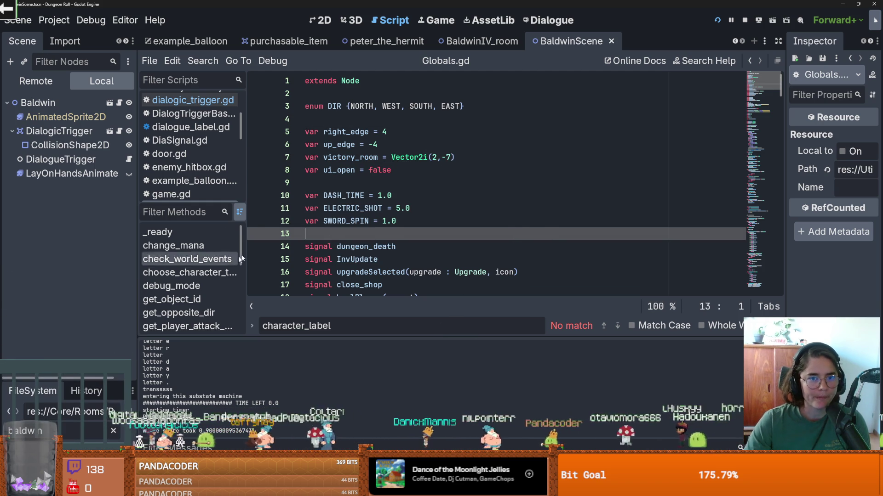
left_click(362, 187)
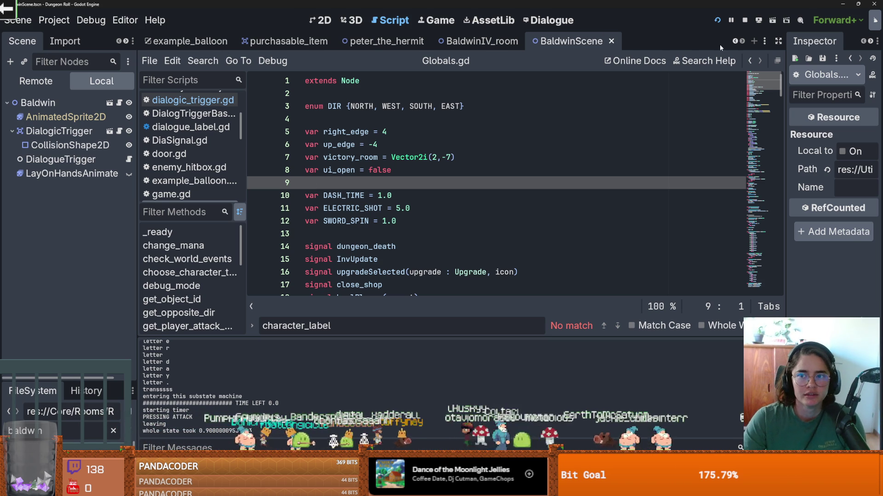
scroll(531, 41, "up", 3)
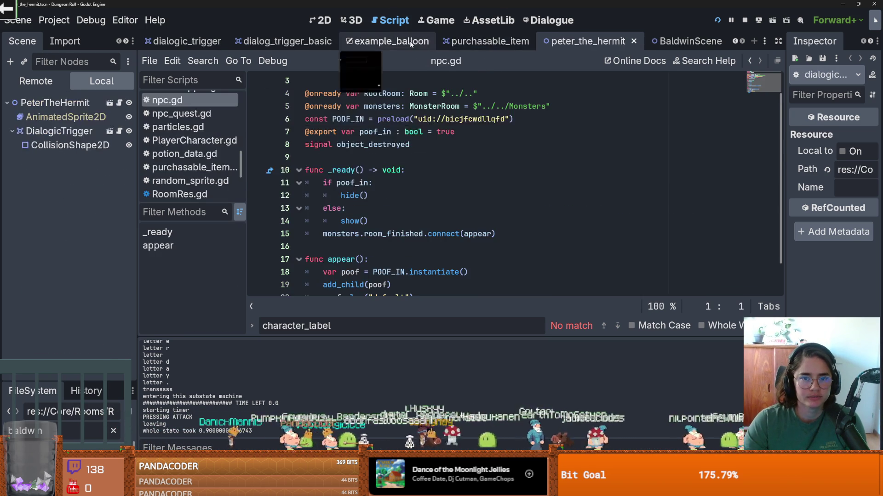
Close the dialogic_trigger, wooden_room, joker_room_1 and monster_roomv5 scene tabs
scroll(493, 41, "up", 1)
scroll(448, 42, "up", 1)
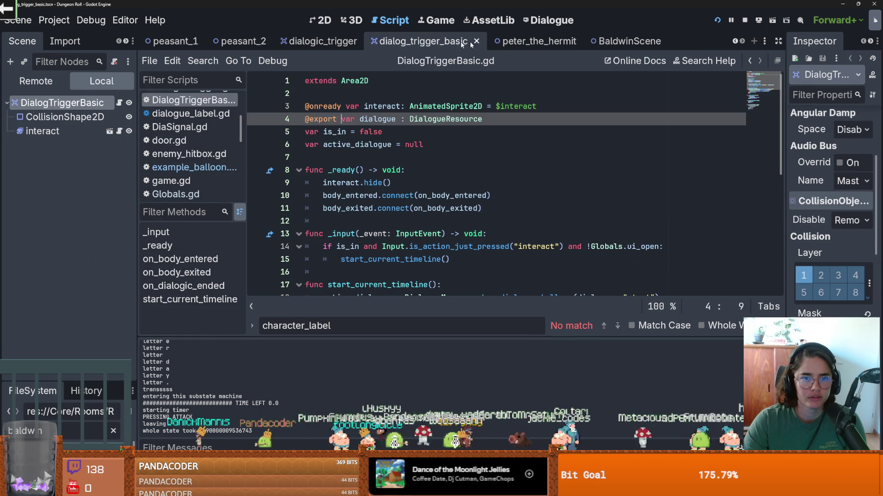
scroll(448, 42, "up", 1)
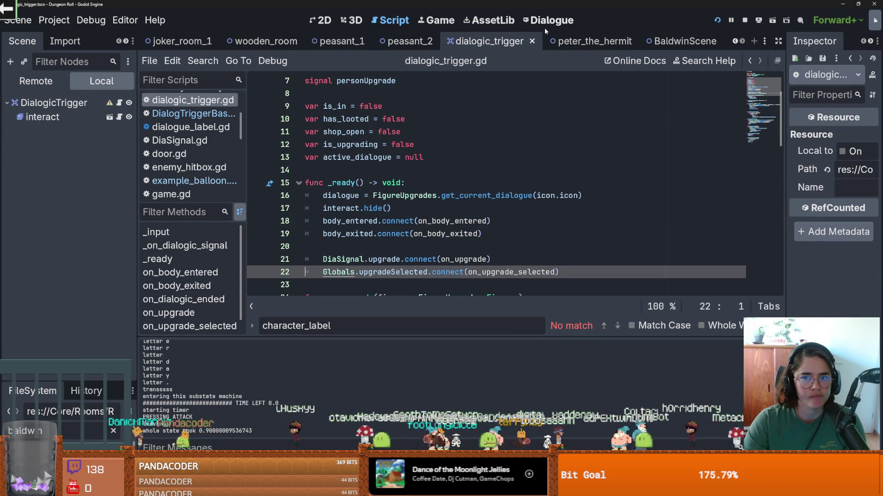
middle_click(515, 42)
left_click(338, 41)
middle_click(331, 41)
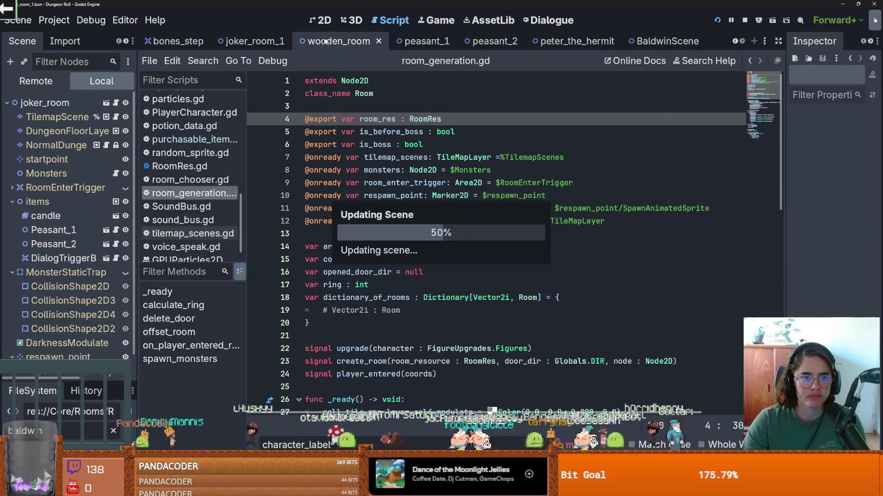
left_click(307, 41)
left_click(330, 42)
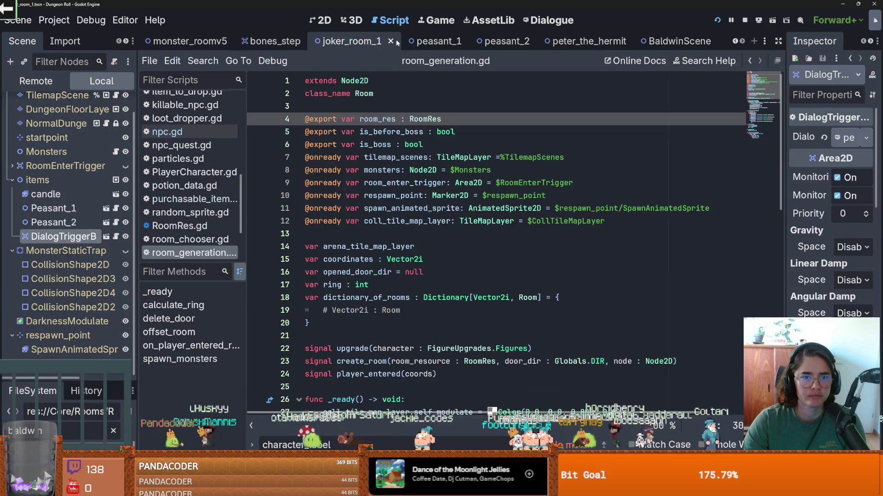
left_click(390, 41)
left_click(186, 42)
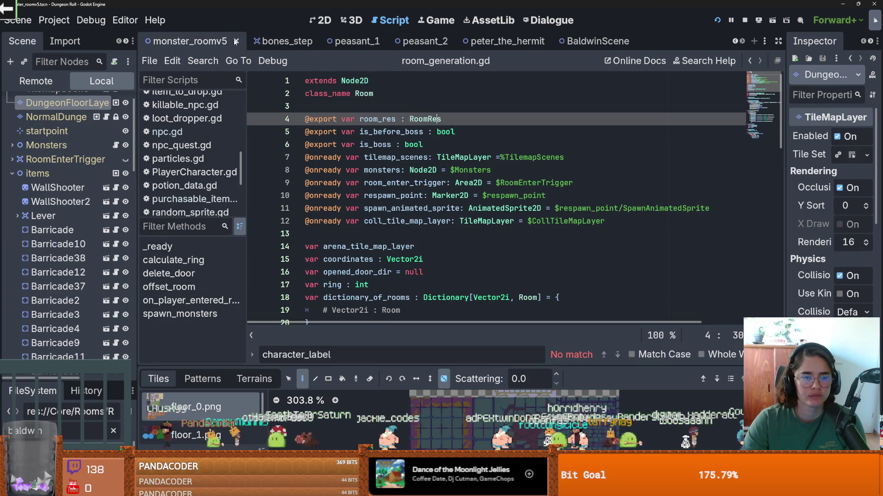
left_click(235, 41)
Save, enlarge the FileSystem dock, and select the 'baldwin' filter text
key("ctrl+s")
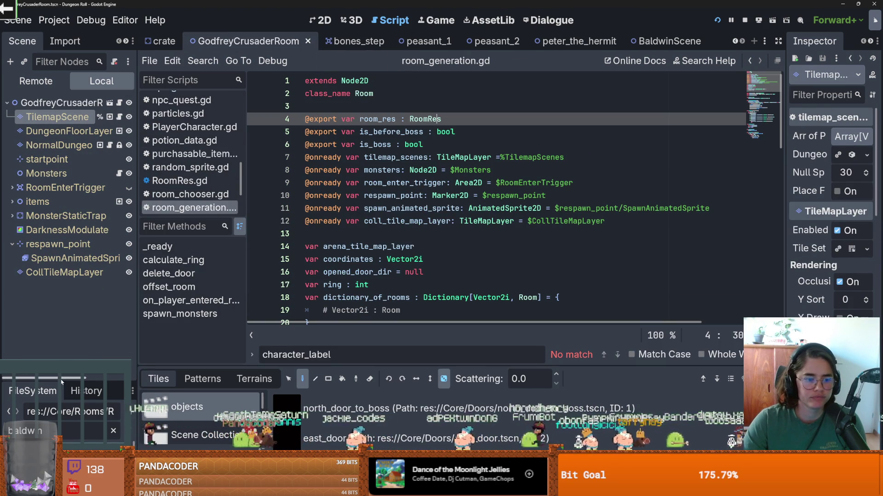
left_click_drag(60, 374, 60, 206)
double_click(60, 257)
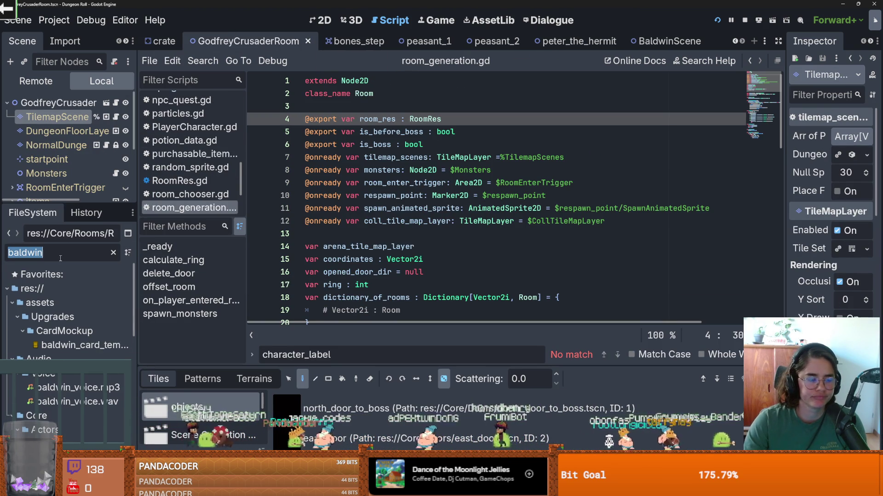
Clear the FileSystem filter and open Envy_Boss_Room.tscn from Rooms/RoomScenes/BossRooms
key("BackSpace")
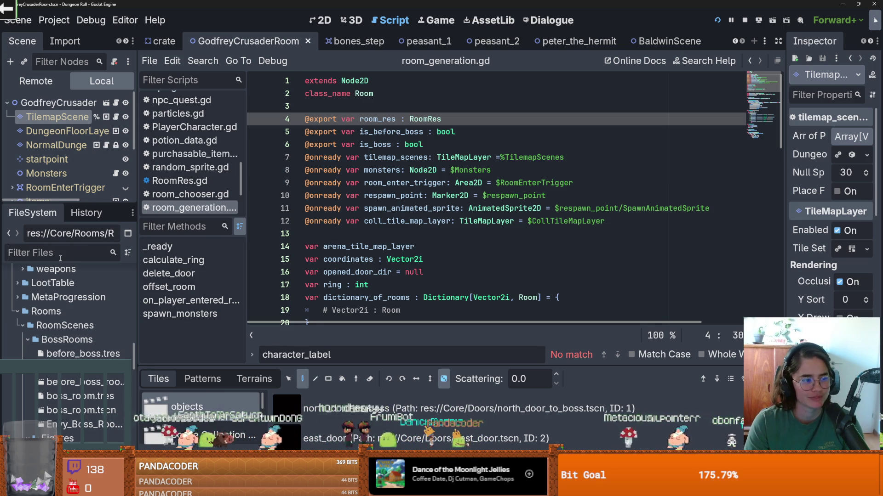
left_click(61, 259)
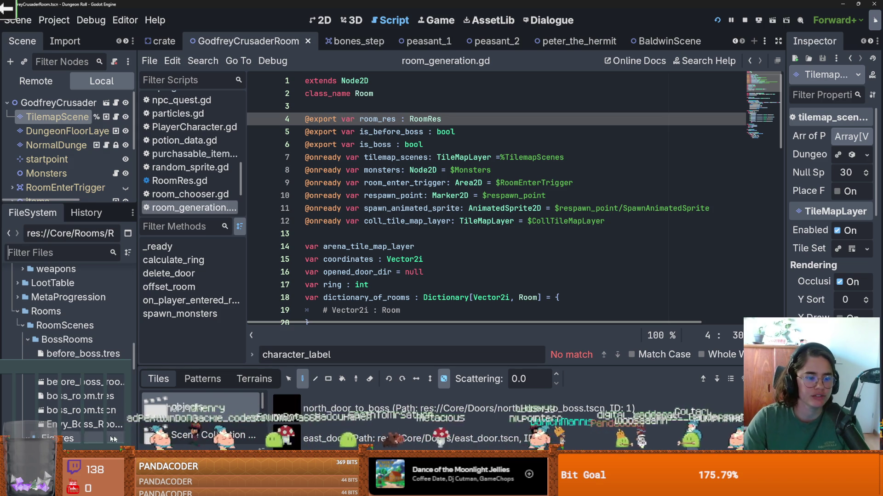
double_click(85, 424)
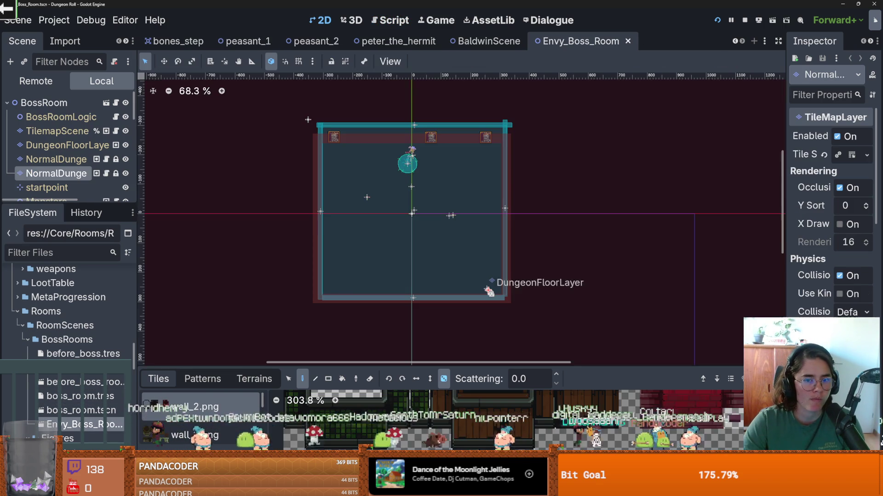
Switch the tile panel to terrain painting with the hideout_walls terrain
scroll(404, 180, "up", 1)
scroll(403, 176, "down", 1)
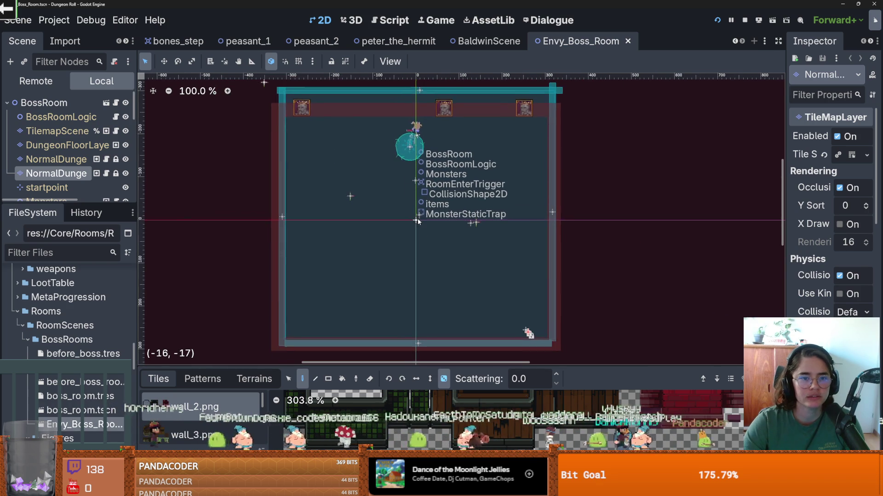
scroll(418, 219, "down", 1)
scroll(395, 350, "down", 2)
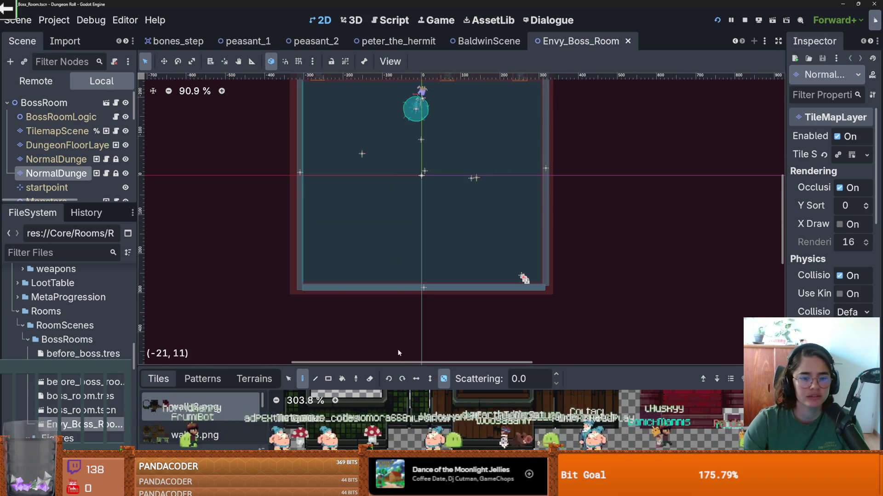
left_click_drag(396, 366, 396, 173)
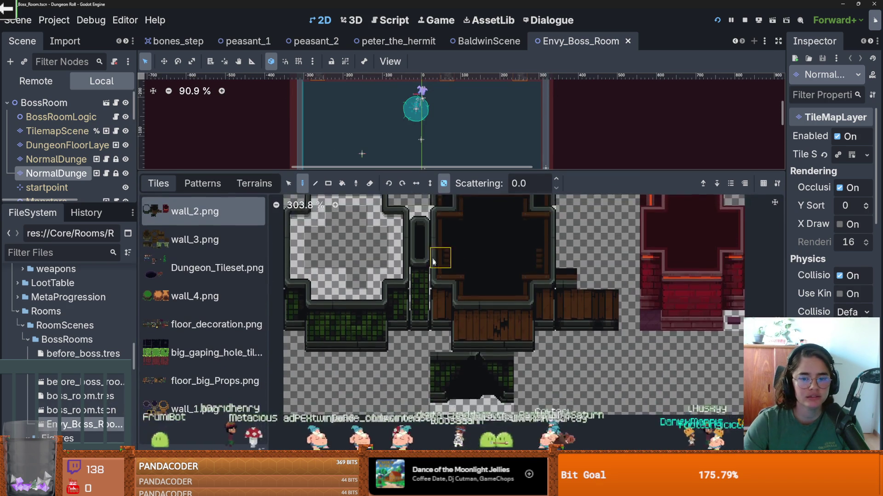
scroll(427, 245, "down", 2)
left_click(255, 184)
left_click(193, 232)
left_click_drag(330, 171, 330, 354)
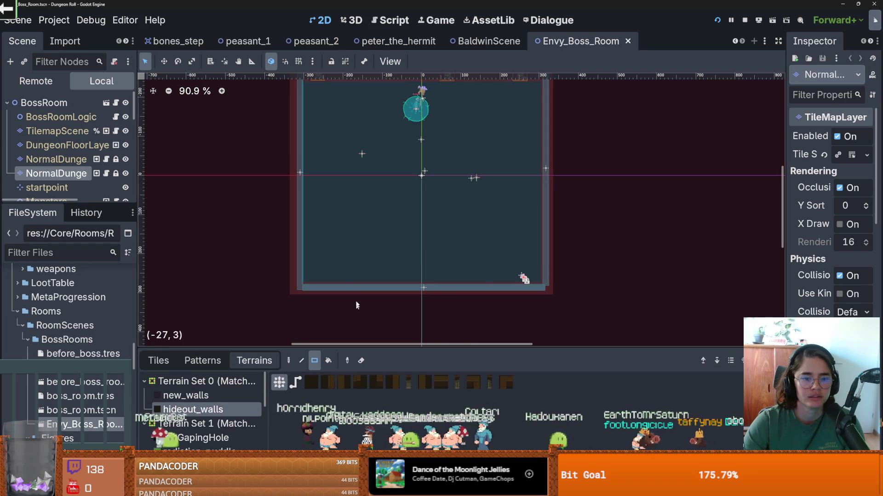
Paint three rectangular blocks of hideout wall terrain, including 9x5 and 10x3 blocks
scroll(297, 212, "up", 3)
mouse_move(297, 212)
left_mouse_down()
mouse_move(330, 243)
mouse_move(351, 250)
left_mouse_up()
scroll(351, 250, "up", 5)
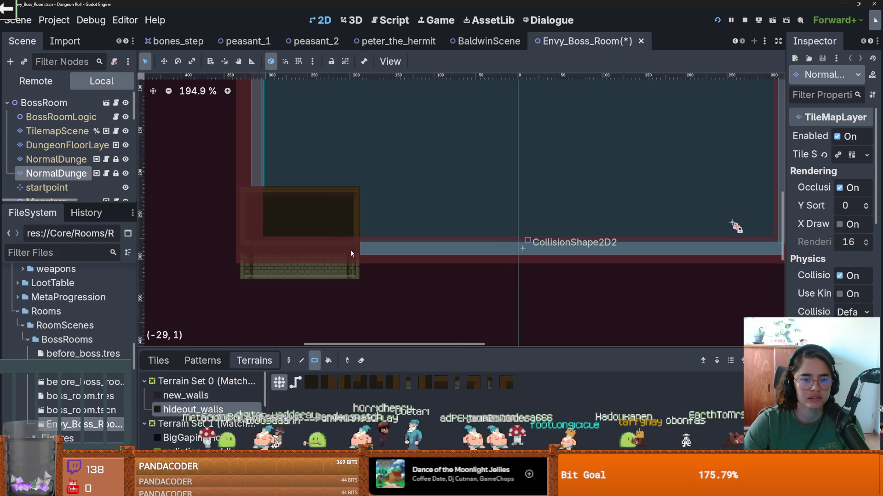
mouse_move(240, 198)
left_mouse_down()
mouse_move(379, 231)
mouse_move(306, 224)
left_mouse_up()
scroll(379, 231, "up", 1)
left_click_drag(308, 194, 393, 240)
Paint hideout walls along the room's bottom edge beside the centre gap, and save
scroll(393, 241, "down", 4)
scroll(350, 235, "down", 2)
scroll(432, 230, "up", 4)
scroll(447, 228, "down", 5)
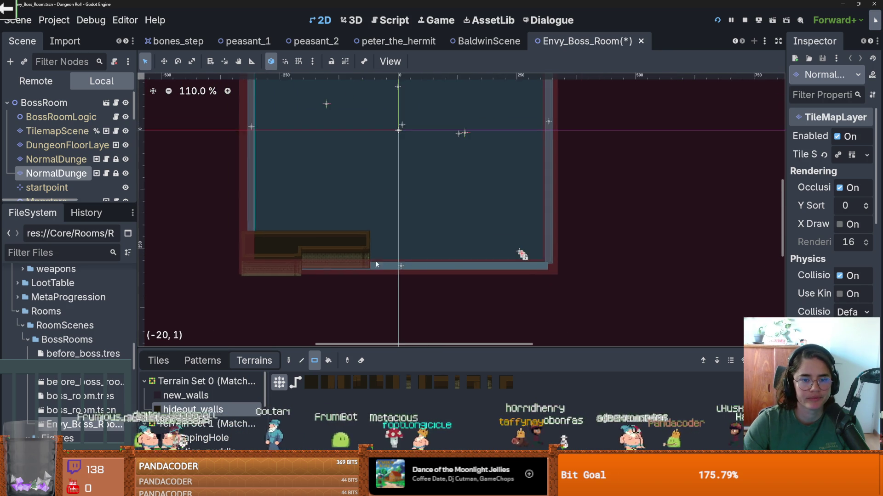
scroll(376, 262, "up", 3)
scroll(338, 238, "up", 3)
mouse_move(298, 255)
left_mouse_down()
mouse_move(338, 238)
mouse_move(389, 241)
mouse_move(397, 221)
mouse_move(465, 263)
mouse_move(626, 278)
mouse_move(621, 262)
left_mouse_up()
scroll(504, 252, "down", 2)
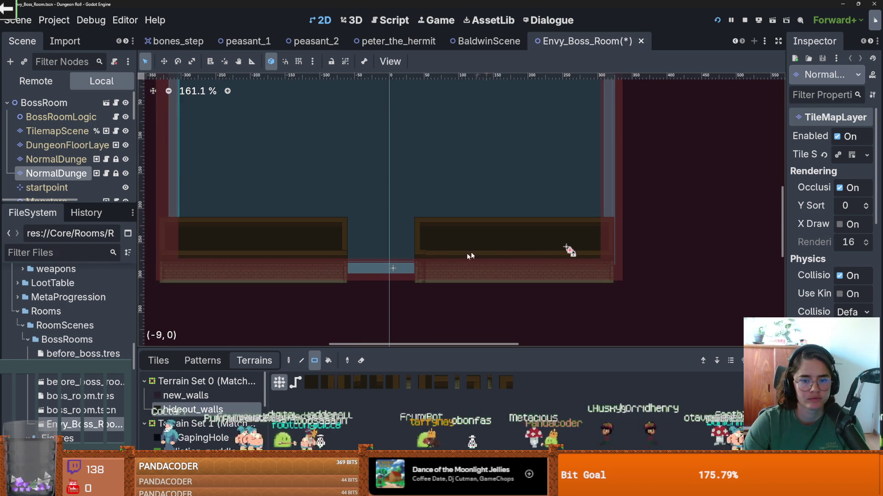
scroll(404, 256, "up", 3)
left_click_drag(327, 212, 360, 240)
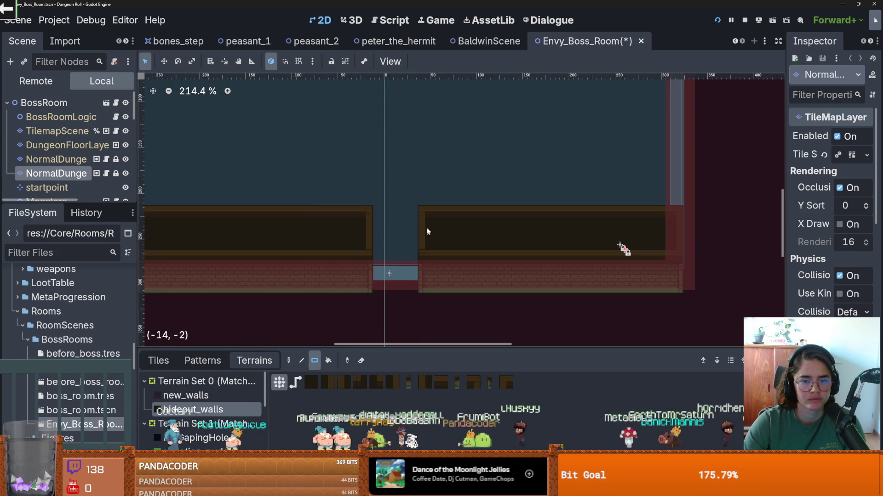
left_click_drag(409, 225, 412, 272)
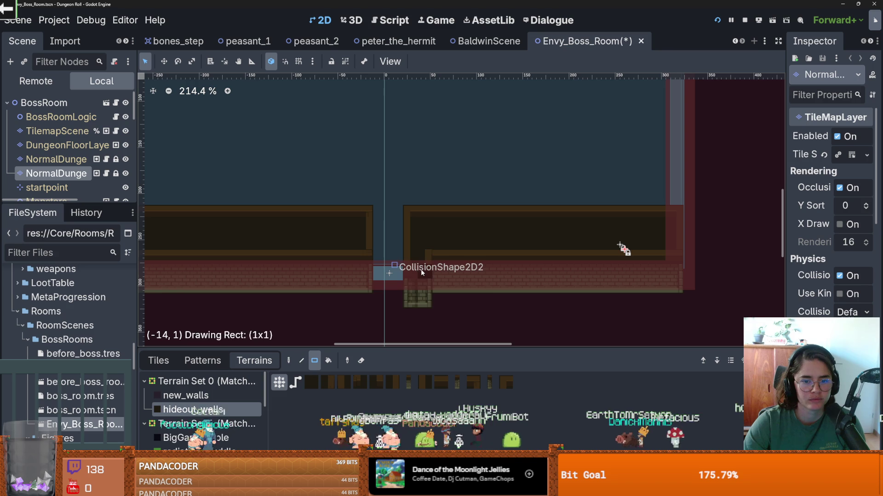
scroll(413, 254, "down", 1)
key("ctrl+s")
Paint the hideout wall up the room's right side to the top
scroll(392, 244, "right", 5)
scroll(392, 243, "up", 2)
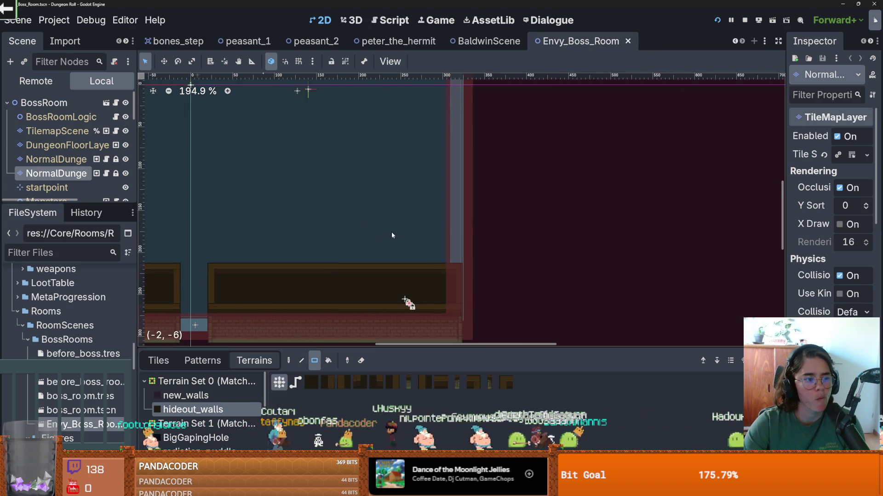
scroll(392, 235, "down", 2)
scroll(446, 244, "left", 3)
scroll(515, 247, "up", 2)
scroll(515, 246, "right", 2)
scroll(506, 260, "down", 1)
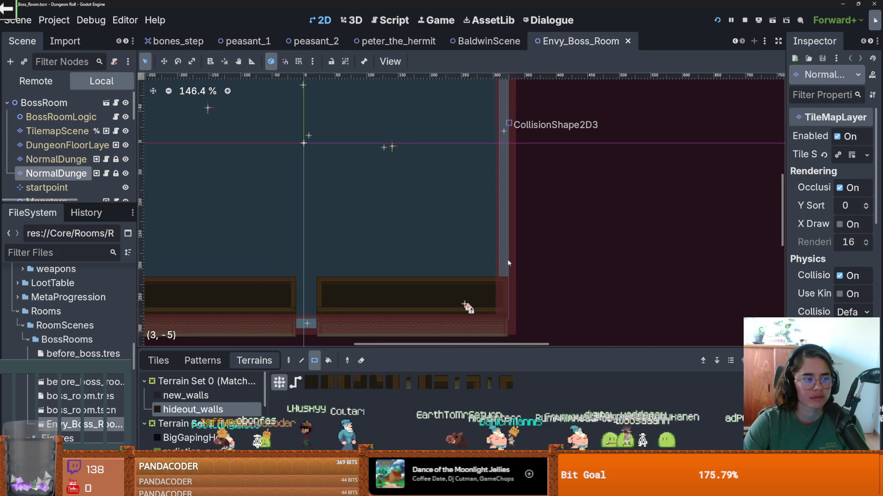
left_click_drag(506, 272, 494, 134)
scroll(494, 135, "down", 2)
scroll(478, 226, "up", 3)
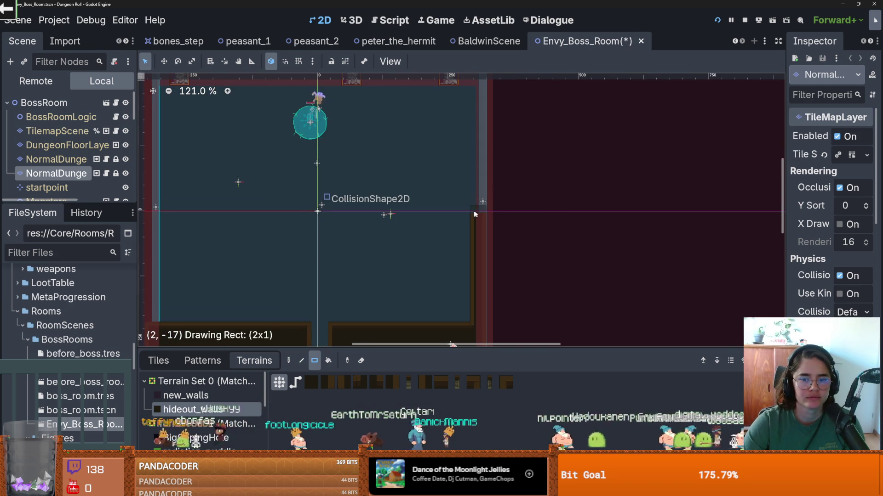
scroll(487, 212, "up", 4)
mouse_move(461, 192)
left_mouse_down()
mouse_move(487, 192)
mouse_move(470, 130)
left_mouse_up()
scroll(466, 179, "down", 4)
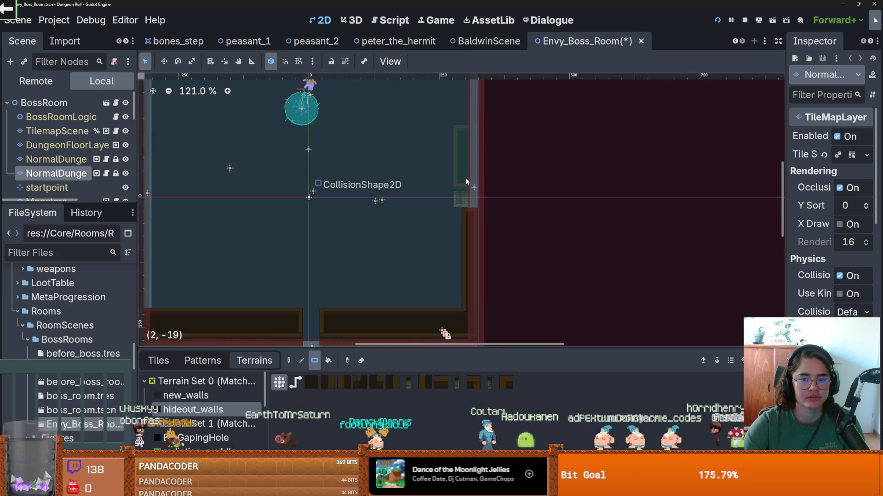
scroll(462, 193, "up", 3)
mouse_move(463, 198)
left_mouse_down()
mouse_move(472, 184)
mouse_move(462, 105)
left_mouse_up()
left_click_drag(468, 192, 461, 104)
Paint the top wall row and the left wall, patch missing tiles, and save
scroll(425, 130, "up", 2)
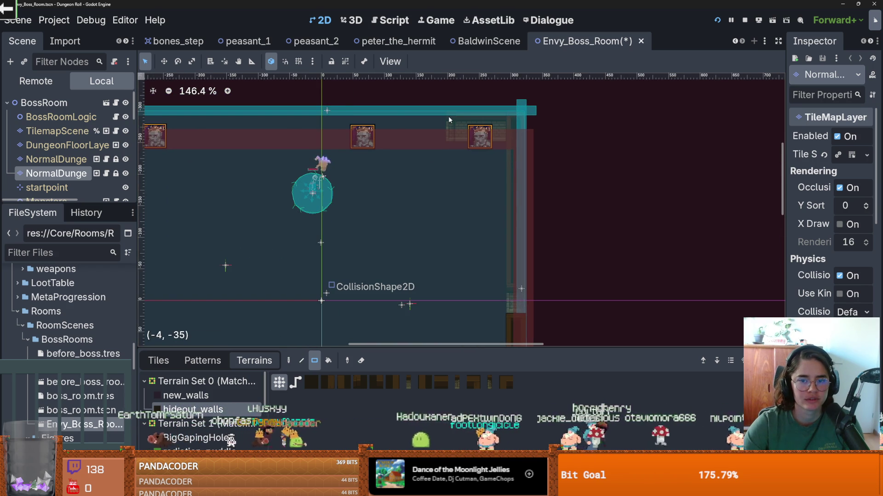
mouse_move(495, 127)
left_mouse_down()
mouse_move(267, 122)
mouse_move(524, 144)
mouse_move(365, 145)
left_mouse_up()
scroll(384, 134, "down", 1)
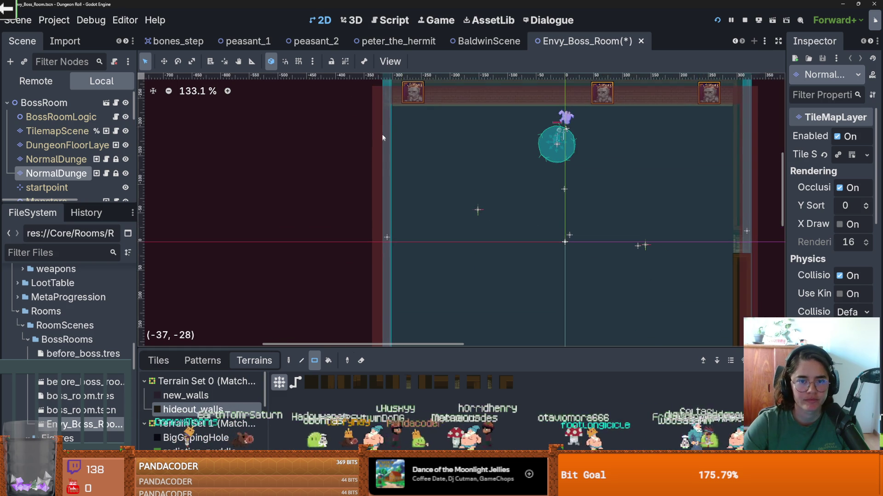
scroll(387, 101, "up", 1)
left_click_drag(380, 103, 387, 253)
scroll(396, 230, "down", 3)
mouse_move(400, 192)
left_mouse_down()
mouse_move(410, 207)
mouse_move(402, 321)
mouse_move(408, 242)
left_mouse_up()
scroll(410, 279, "up", 2)
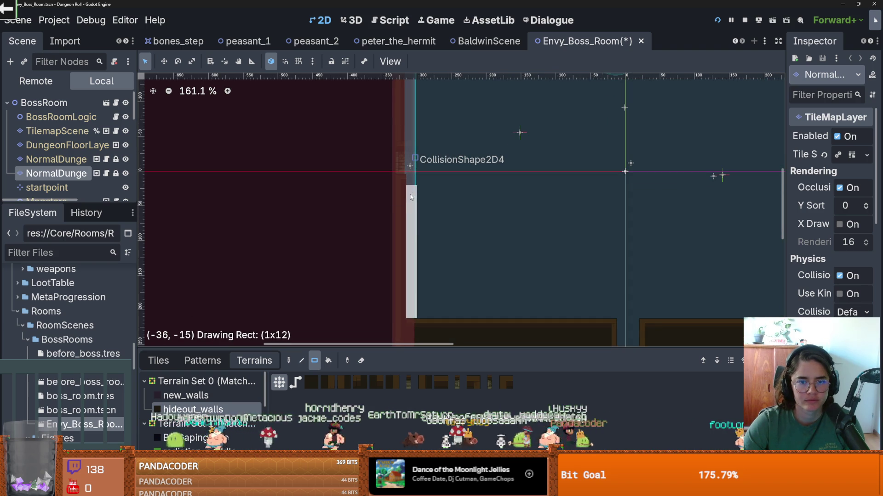
left_click_drag(412, 199, 412, 179)
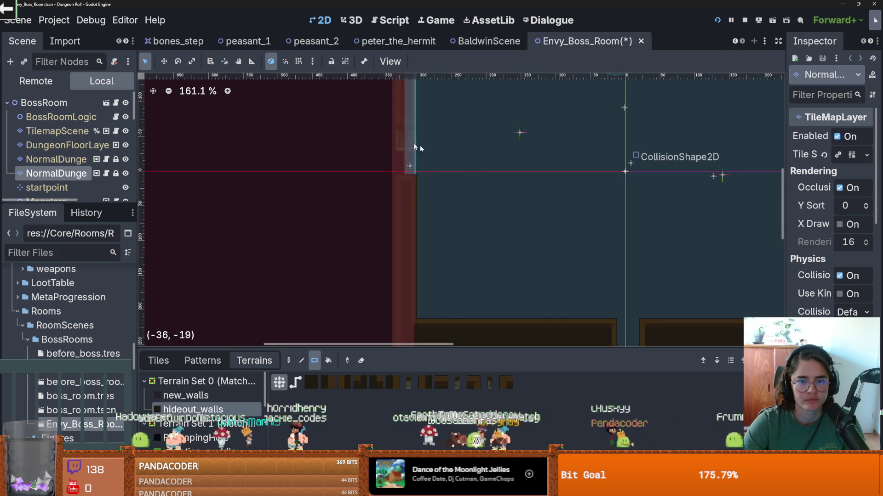
scroll(419, 138, "down", 2)
scroll(320, 175, "up", 2)
left_click_drag(349, 159, 359, 136)
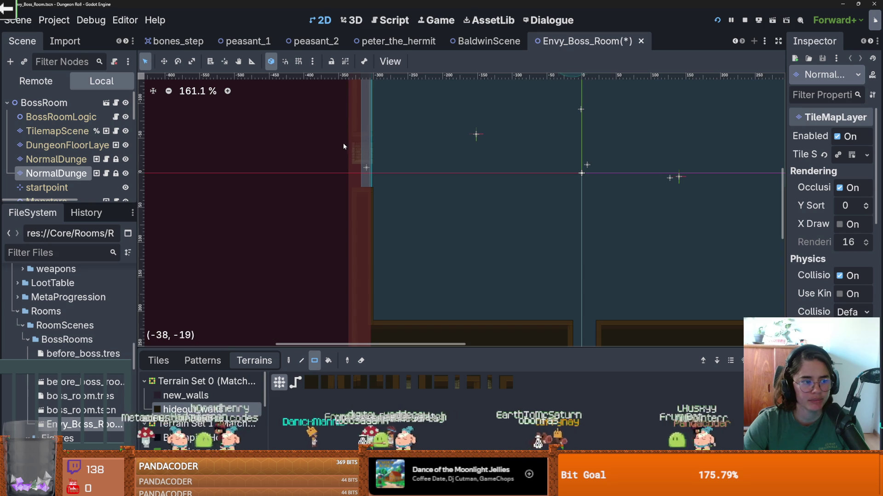
scroll(405, 167, "down", 2)
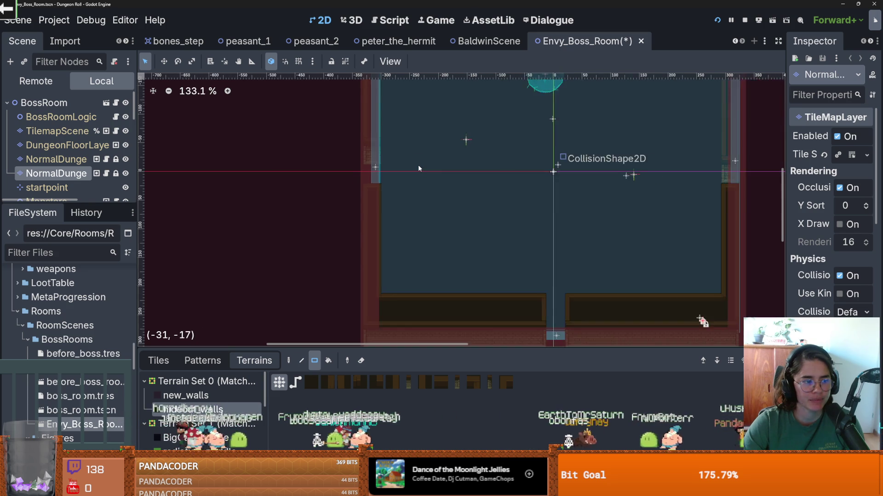
scroll(419, 168, "up", 1)
key("ctrl+s")
Toggle the wall layer's visibility to check the walls, then select DungeonFloorLayer
scroll(421, 168, "down", 1)
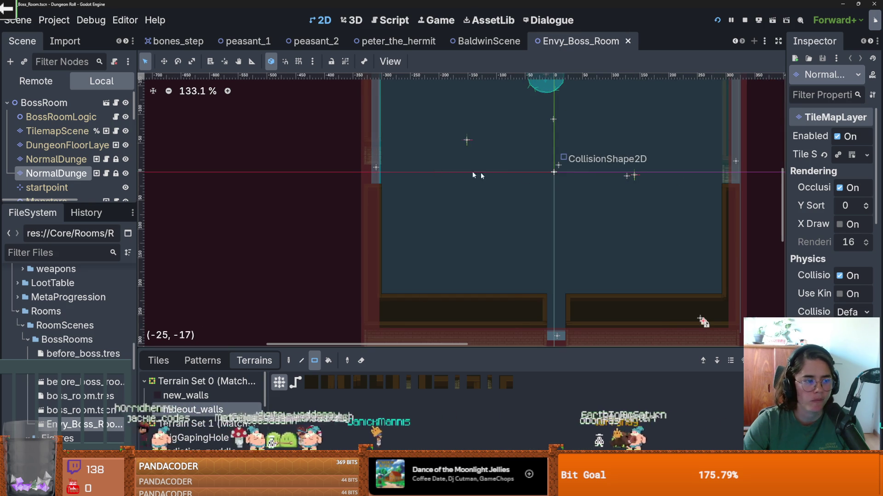
scroll(452, 172, "up", 2)
left_click(71, 132)
left_click(69, 145)
left_click(98, 174)
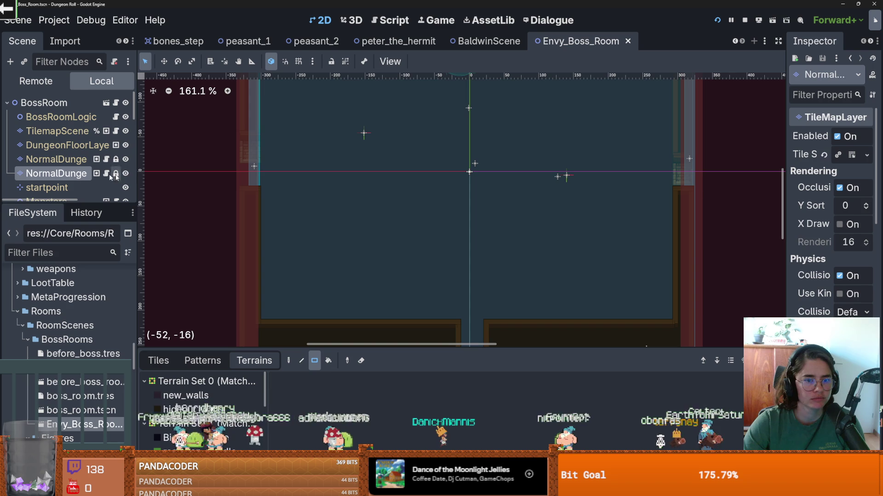
left_click(126, 174)
left_click(125, 174)
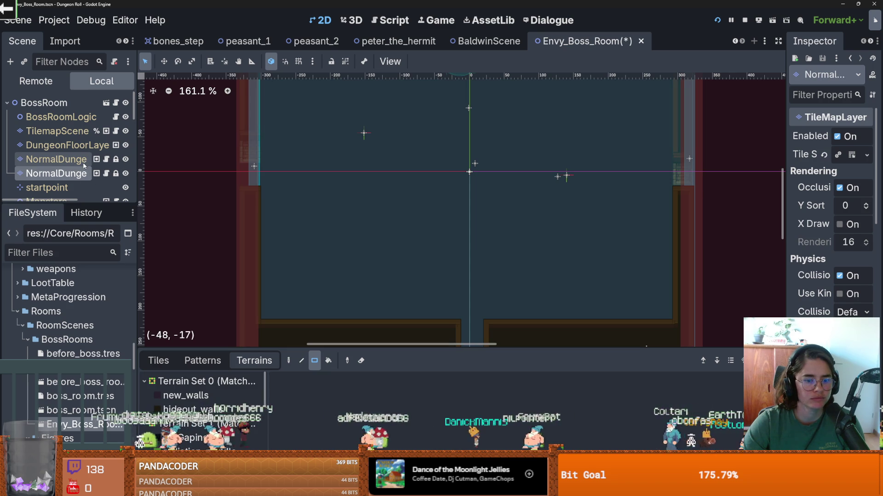
scroll(319, 178, "down", 3)
scroll(319, 178, "up", 1)
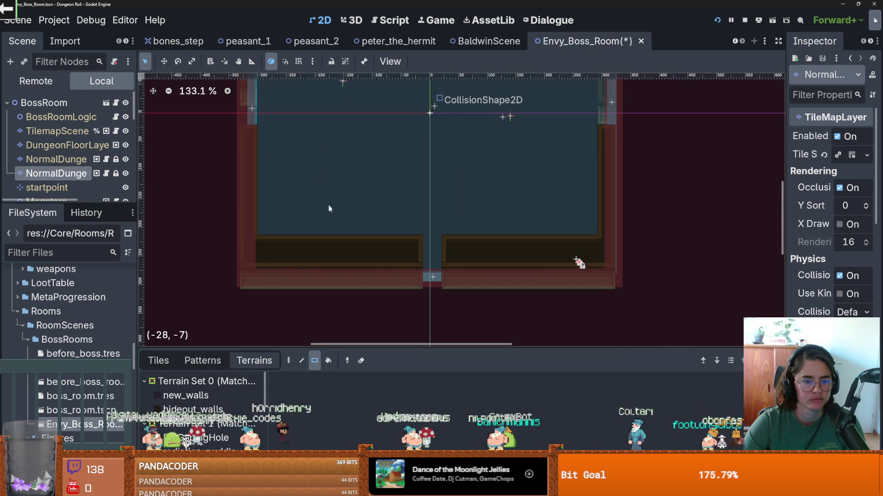
left_click(69, 145)
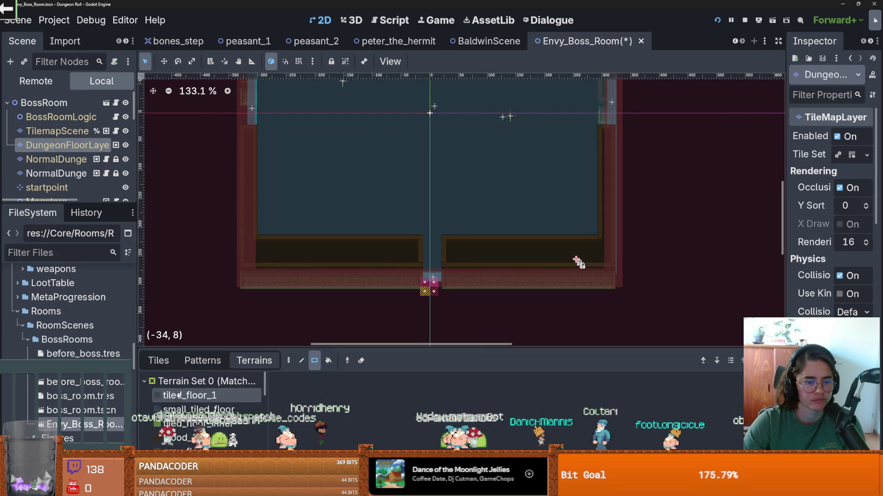
Choose the wood_1 terrain and fill the gap between the bottom walls with floor
left_click(205, 422)
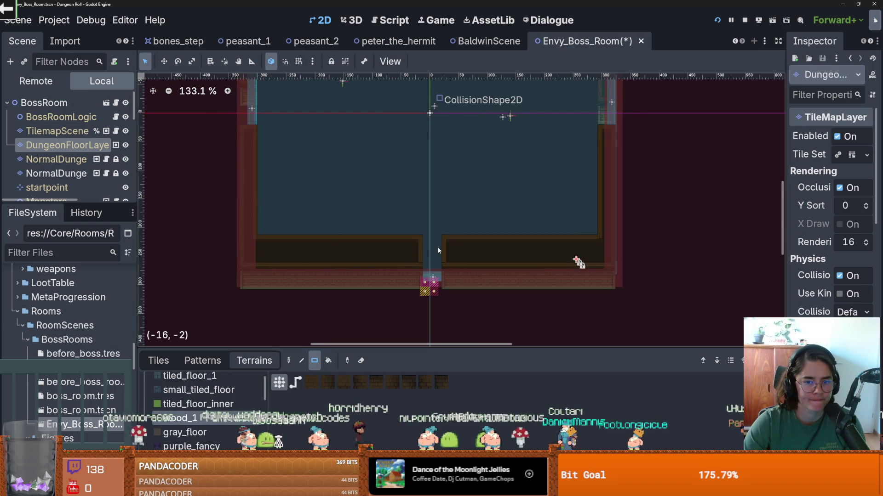
mouse_move(434, 277)
left_mouse_down()
mouse_move(427, 235)
mouse_move(440, 256)
left_mouse_up()
scroll(441, 288, "up", 7)
scroll(429, 213, "down", 3)
scroll(429, 214, "down", 3)
scroll(414, 230, "up", 4)
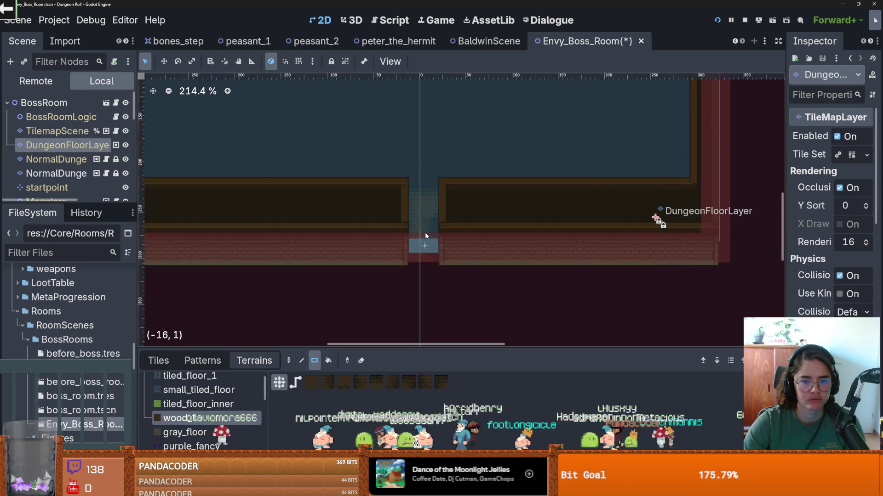
scroll(437, 226, "up", 8)
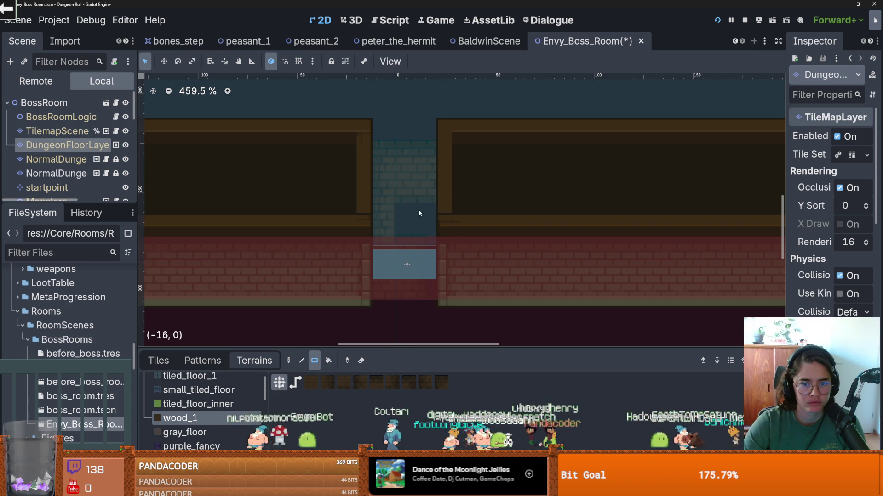
scroll(434, 239, "down", 8)
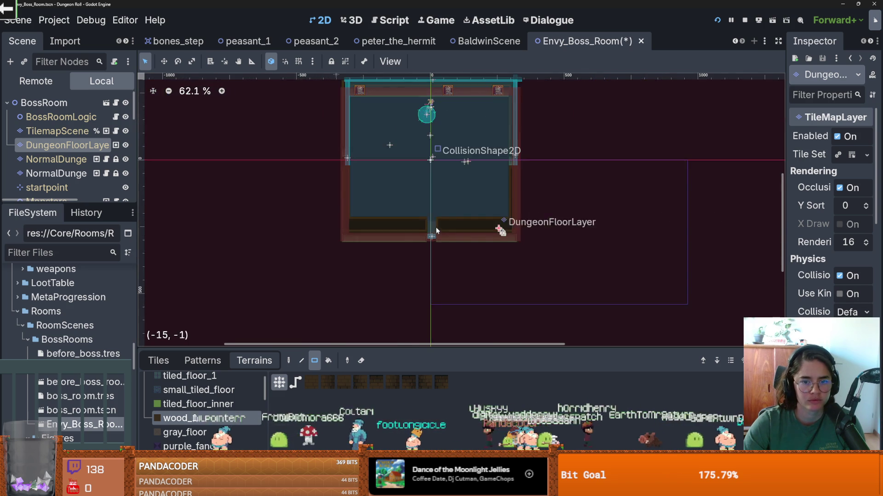
Paint wood_1 floor across the entire boss room interior
mouse_move(328, 118)
left_mouse_down()
mouse_move(392, 196)
mouse_move(529, 282)
mouse_move(552, 141)
mouse_move(548, 83)
left_mouse_up()
scroll(430, 262, "up", 2)
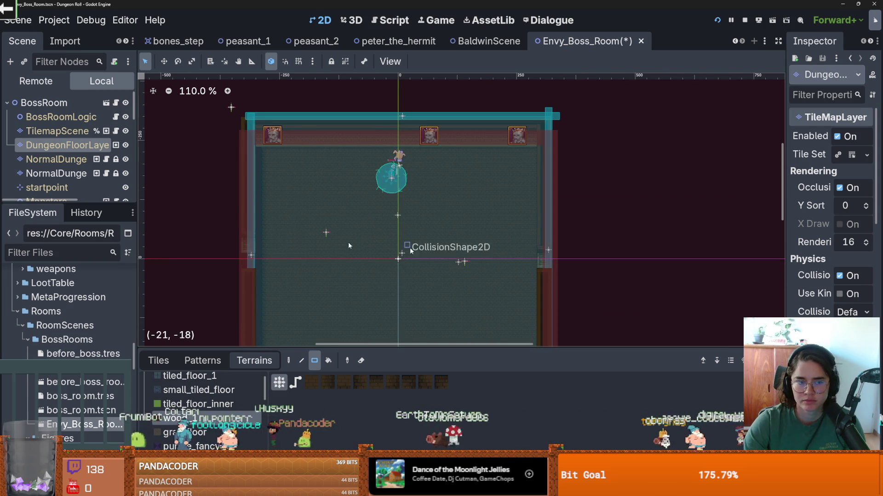
left_click(68, 132)
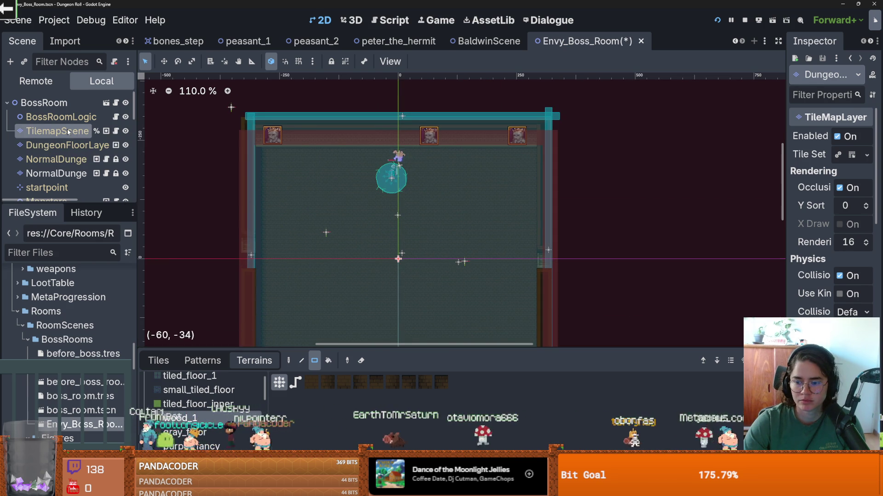
Review the floor and wall tilemap layers and save the Envy boss room scene
scroll(827, 207, "down", 5)
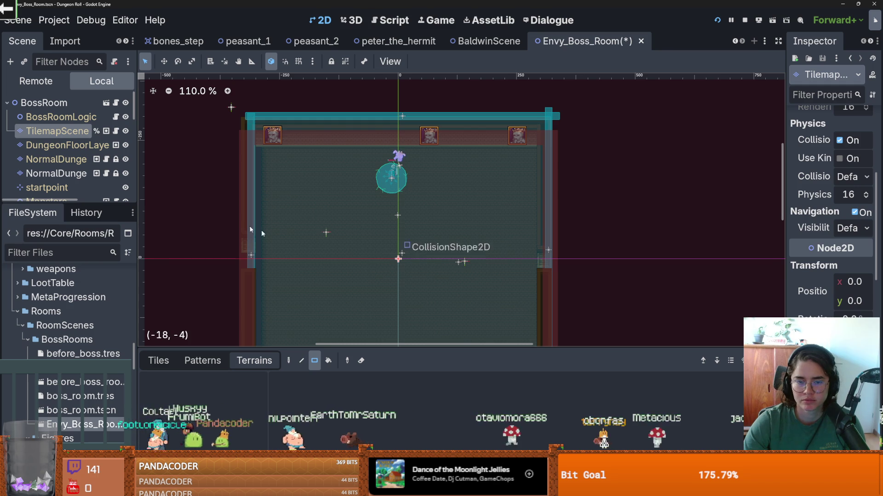
left_click(65, 144)
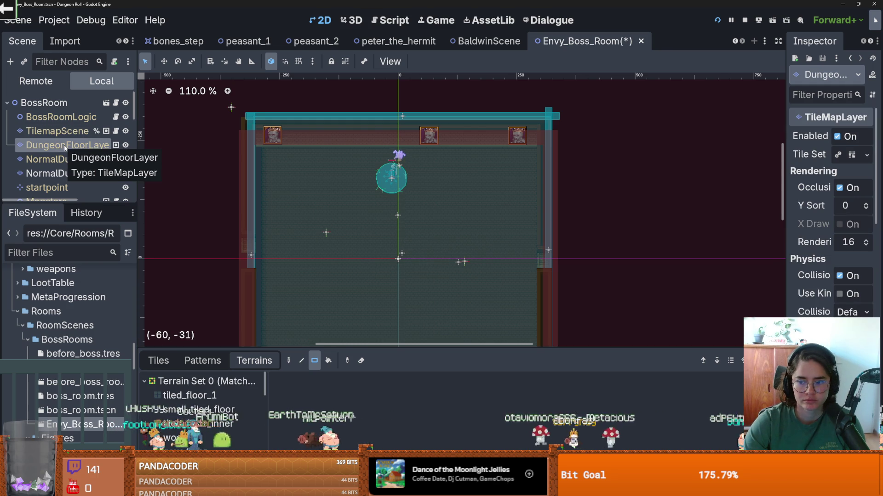
left_click(56, 162)
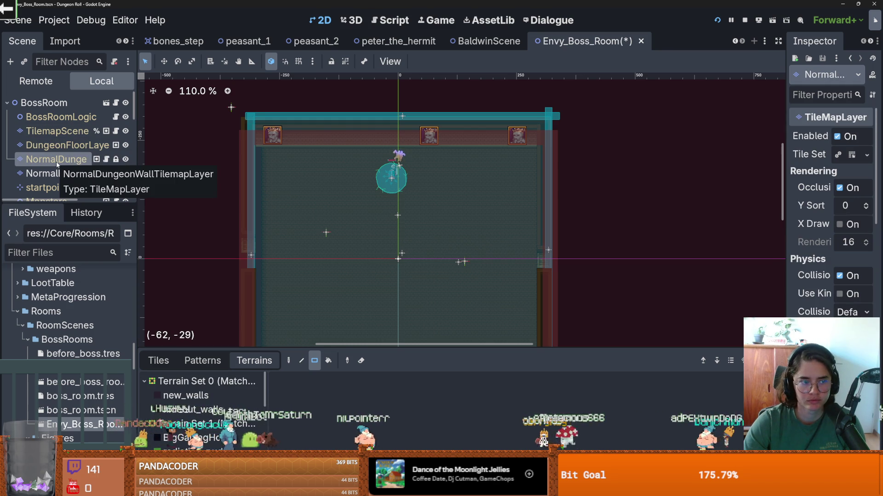
left_click(55, 174)
left_click(75, 161)
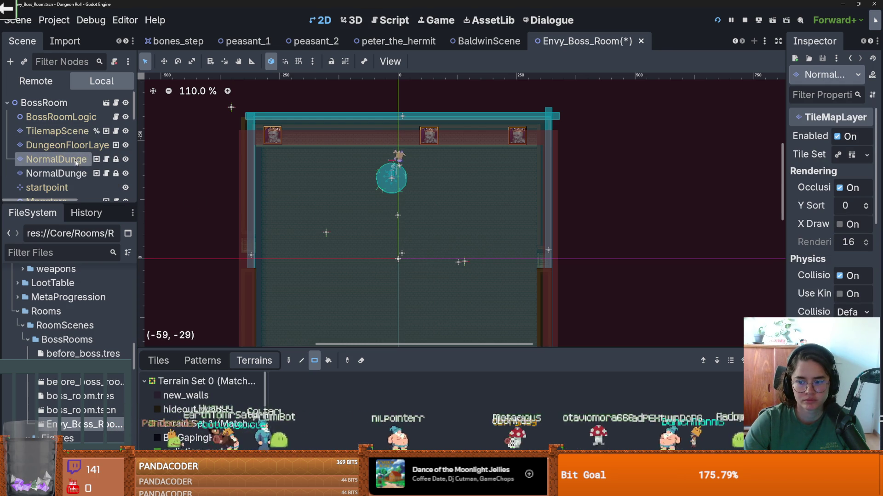
scroll(311, 143, "up", 2)
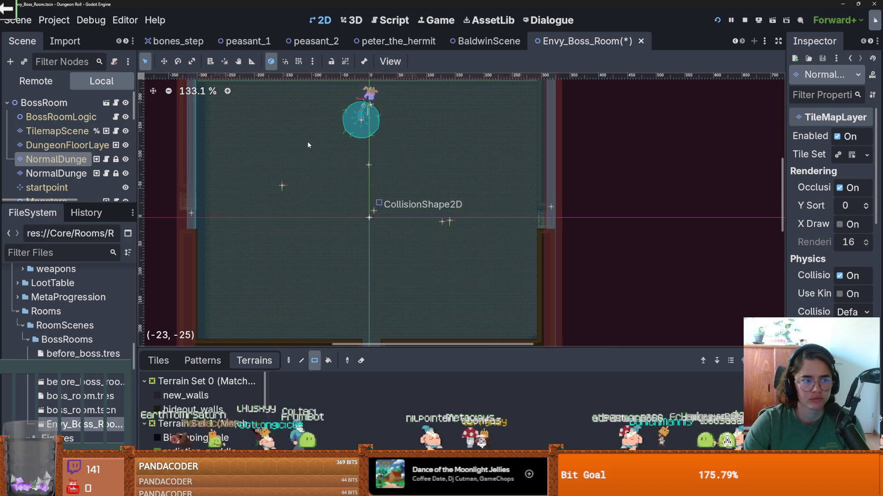
key("ctrl+s")
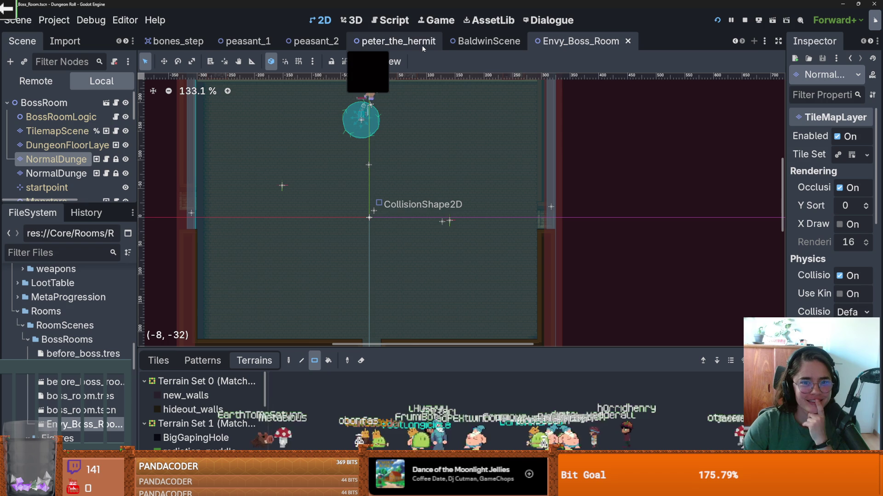
Widen the left dock so the full layer and file names are readable
left_click(735, 42)
left_click(735, 42)
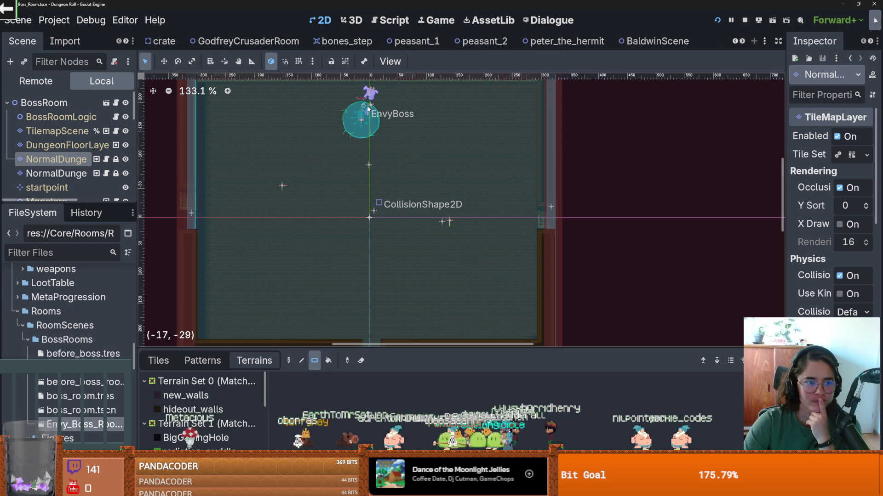
left_click(65, 146)
left_click(62, 159)
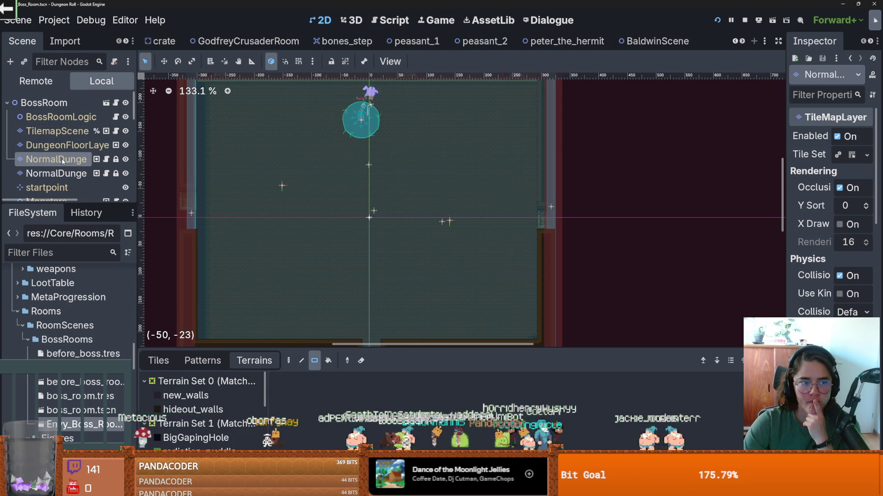
left_click_drag(136, 163, 208, 161)
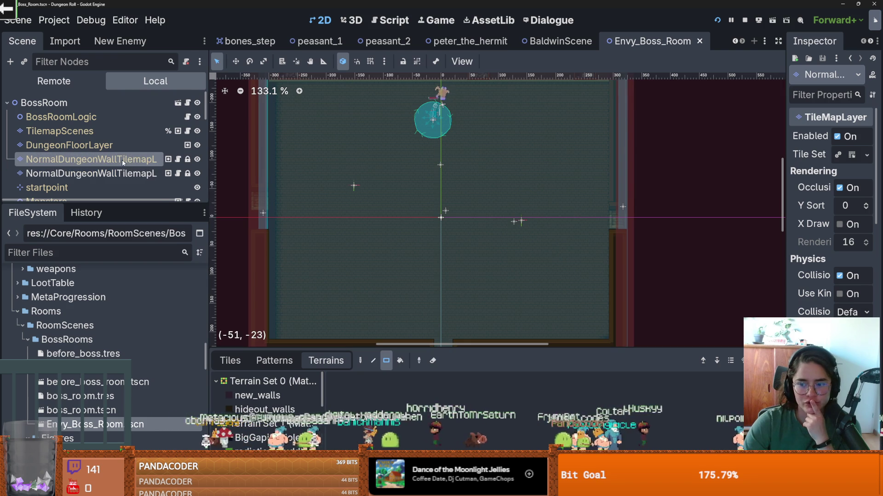
Close the peter_the_hermit, peasant_1, bones_step and GodfreyCrusaderRoom scene tabs
left_click(496, 43)
left_click(515, 42)
left_click(522, 44)
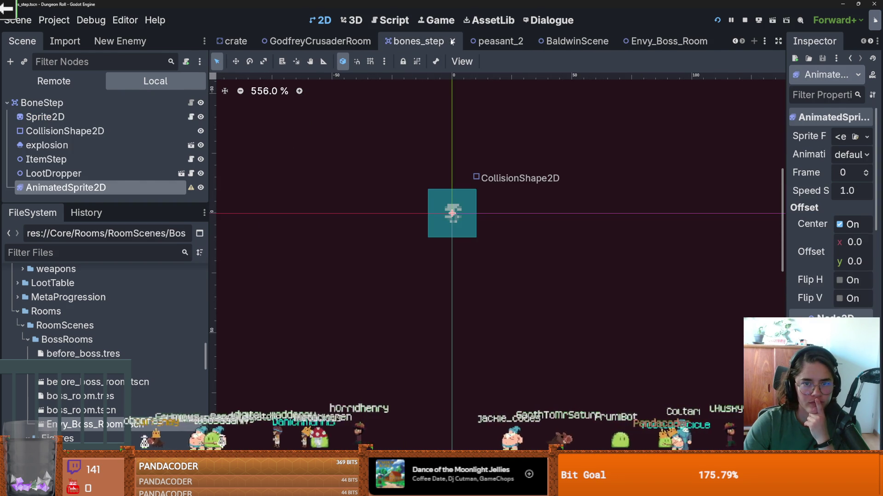
left_click(451, 42)
left_click(454, 42)
Close the PressurePlate, crate and peasant_2 tabs, leaving the crusader scene showing
left_click(375, 42)
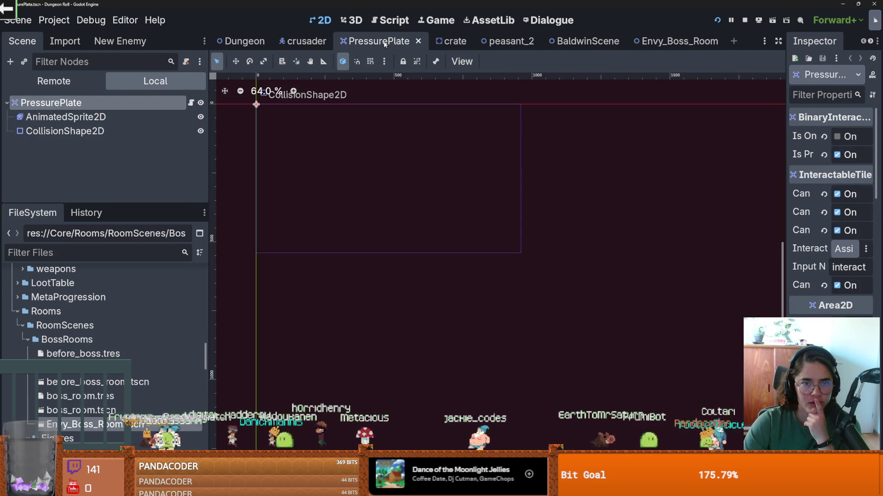
left_click(244, 41)
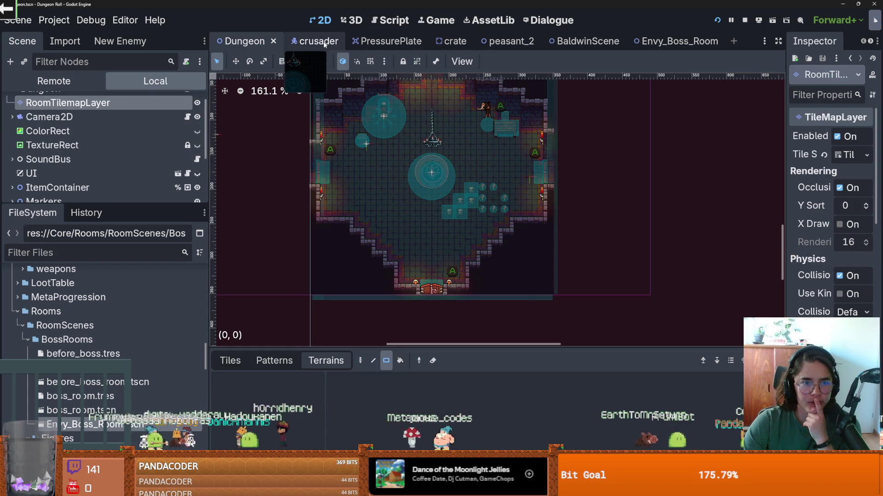
left_click(295, 43)
left_click(388, 41)
left_click(419, 42)
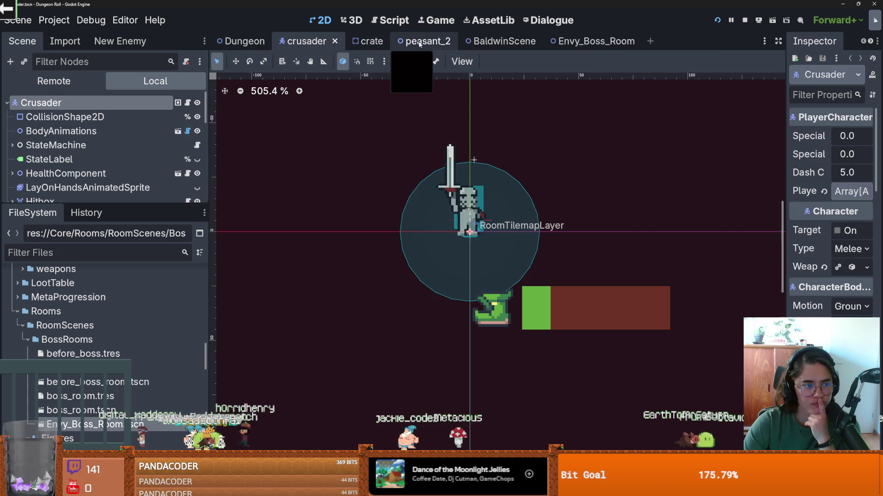
left_click(368, 42)
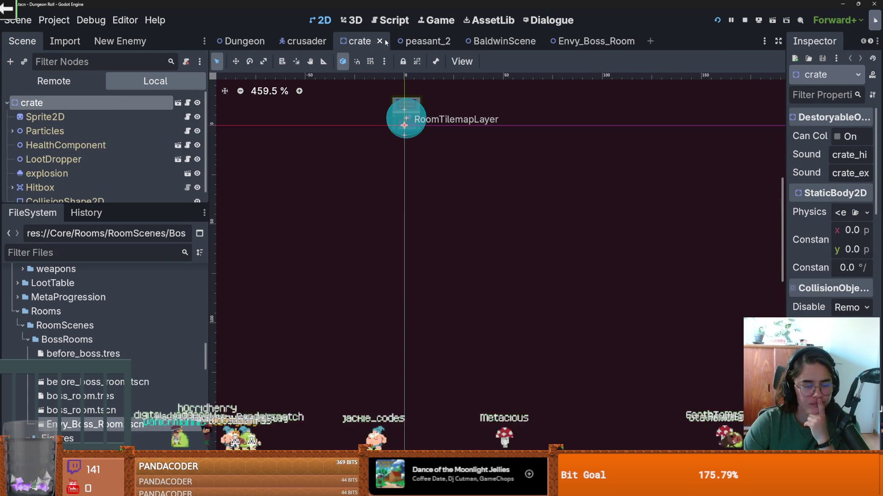
middle_click(381, 42)
left_click(382, 43)
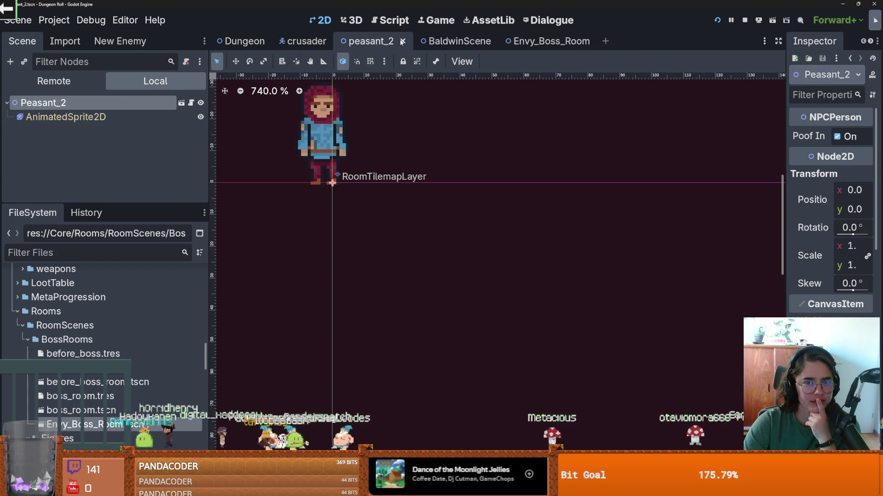
middle_click(382, 41)
scroll(137, 306, "up", 10)
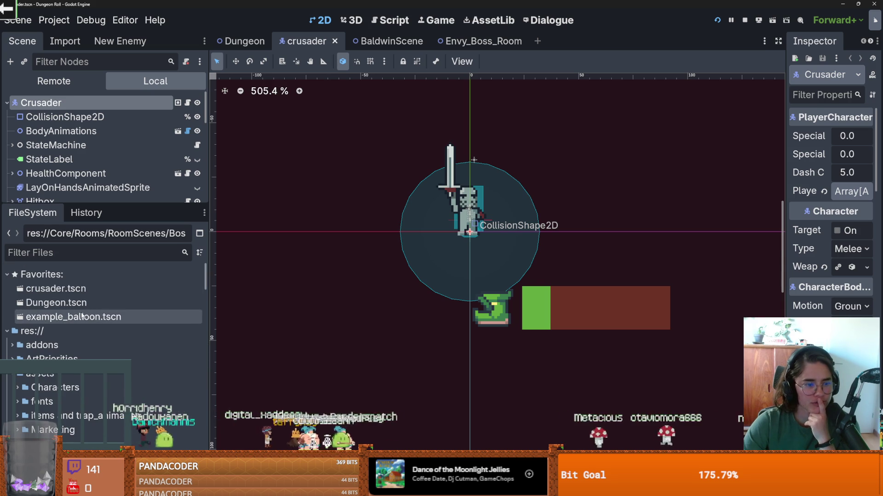
scroll(84, 302, "down", 5)
Filter the FileSystem by 'room' and open grace_room_1.tscn as a reference
left_click(76, 253)
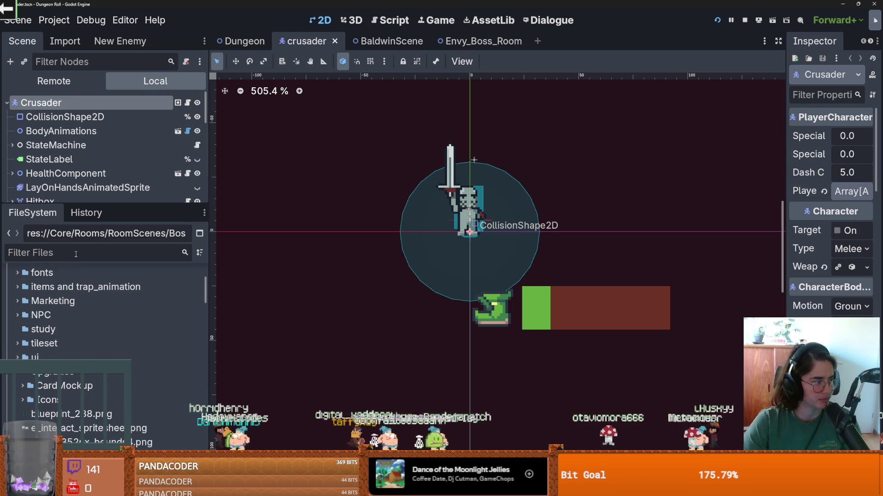
type("room")
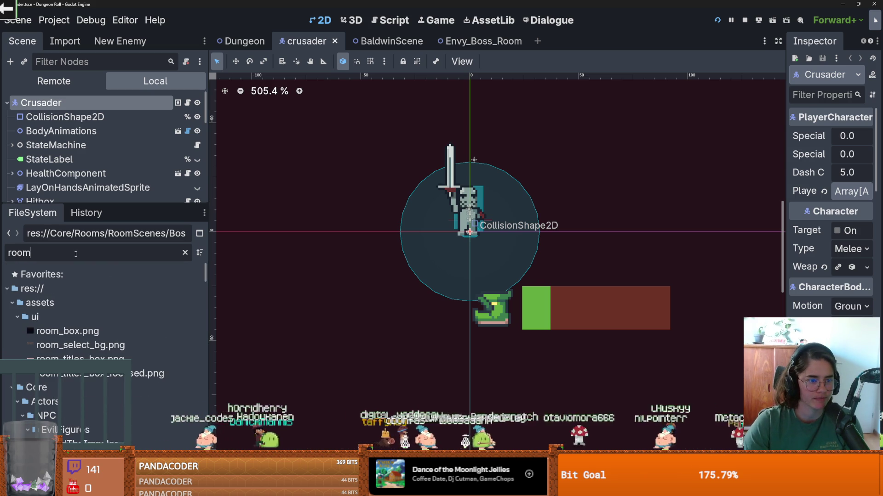
scroll(85, 358, "down", 10)
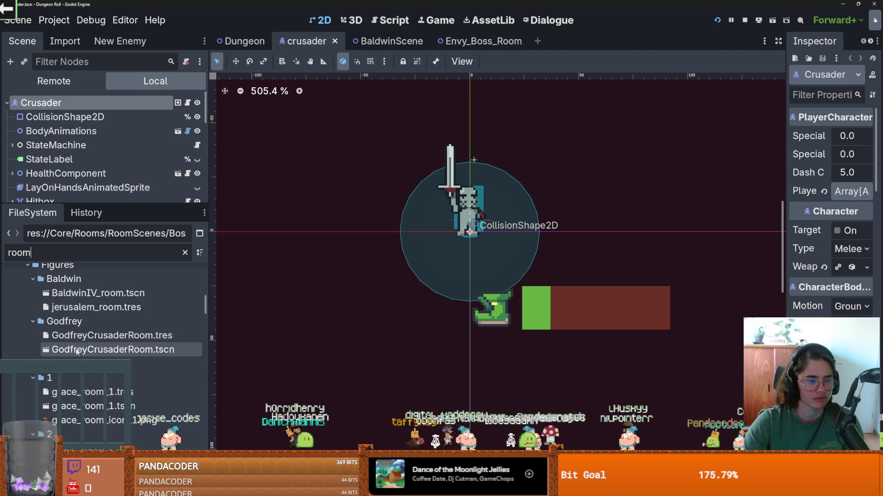
scroll(86, 358, "down", 2)
double_click(88, 355)
Inspect grace_room_1's floor and wall layers, then return to Envy_Boss_Room
left_click(108, 131)
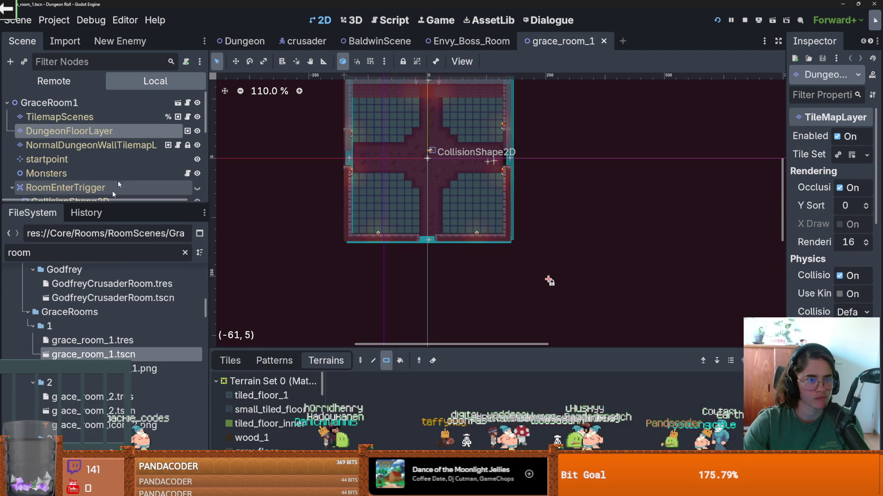
left_click(97, 145)
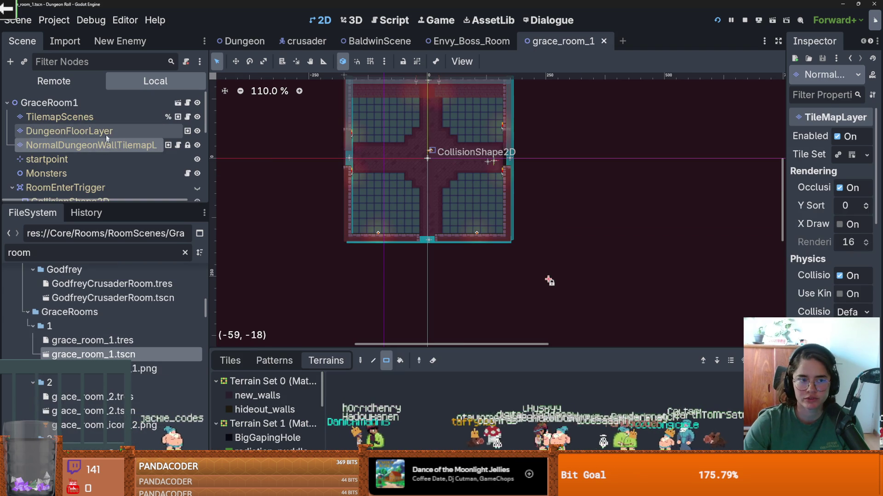
left_click(106, 133)
left_click(60, 117)
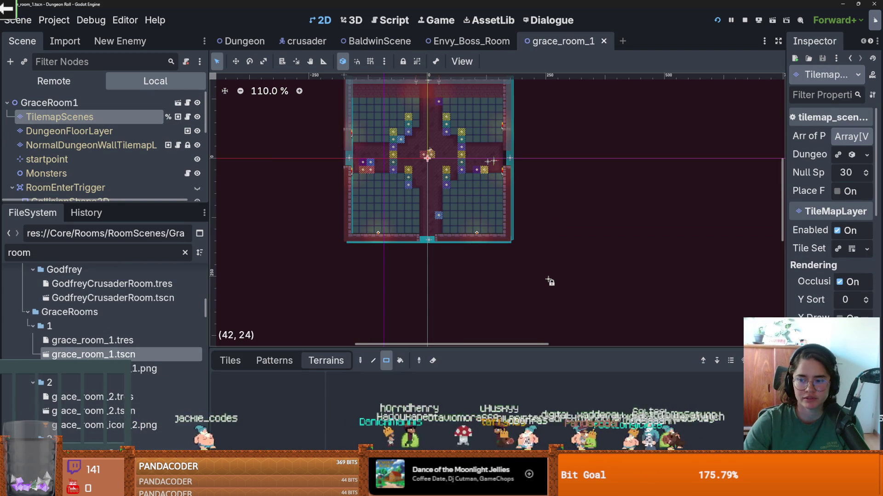
left_click(471, 41)
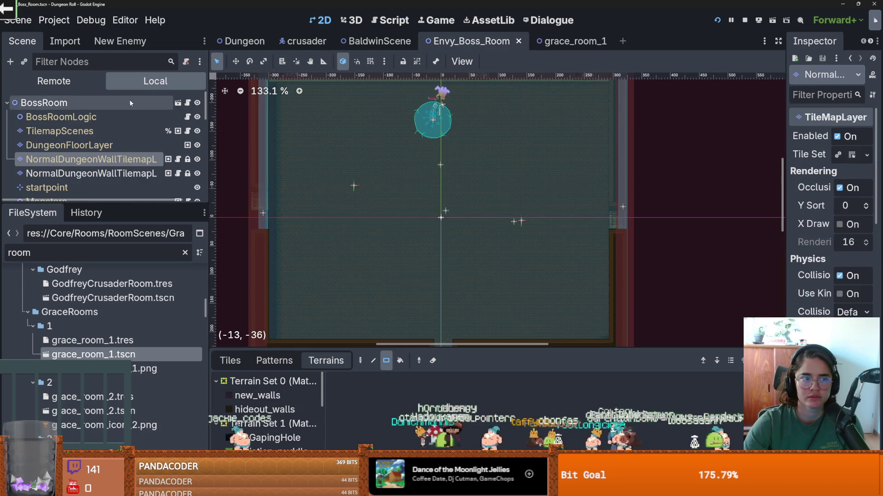
left_click(128, 120)
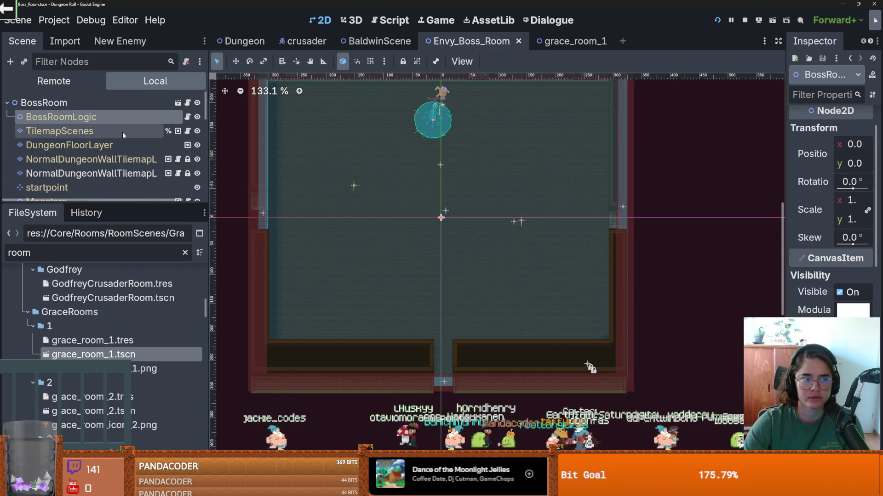
Set the TilemapScenes node position to 255, 255
left_click(115, 131)
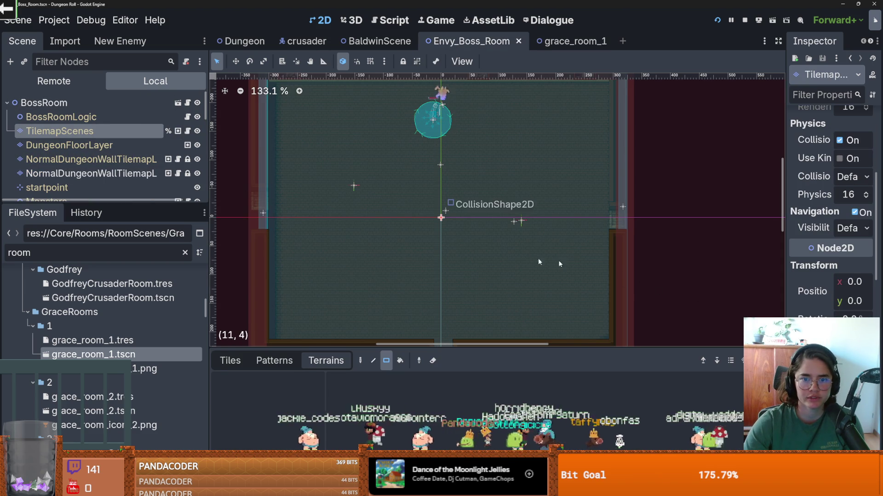
scroll(638, 274, "down", 4)
left_click(854, 281)
type("255")
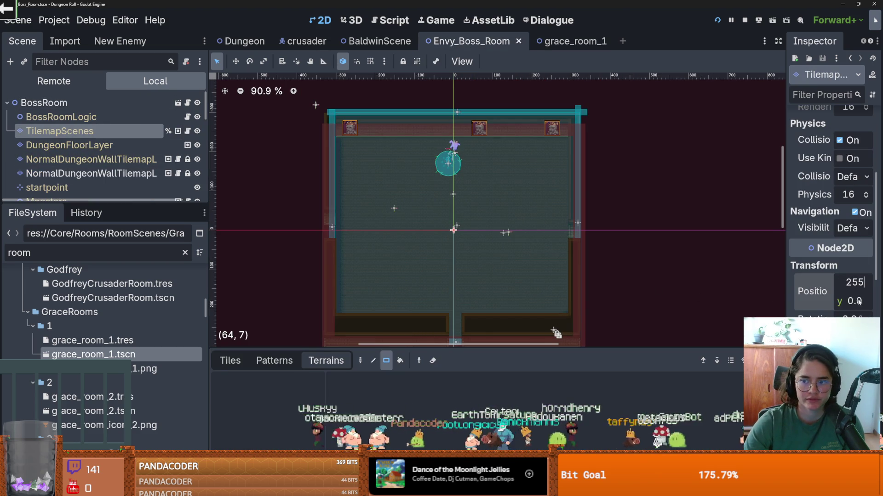
left_click(858, 301)
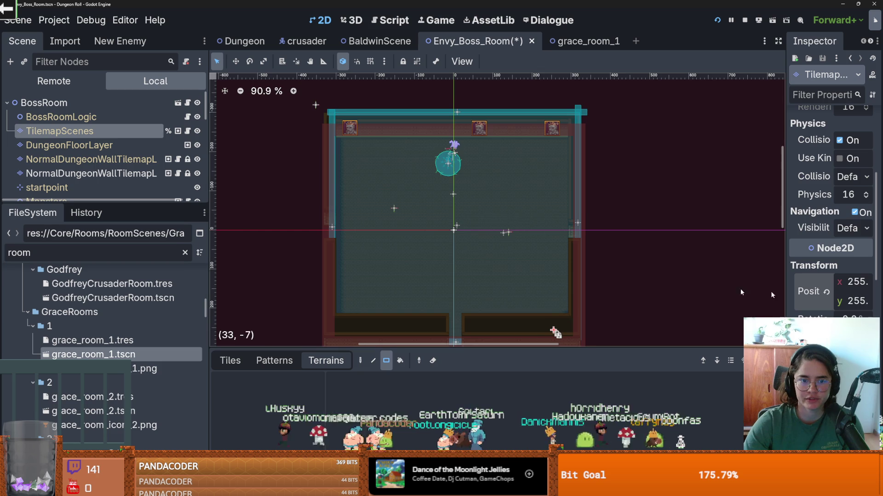
scroll(460, 247, "up", 1)
Check the floor and wall layers and select DungeonFloorLayer for painting
left_click(422, 219)
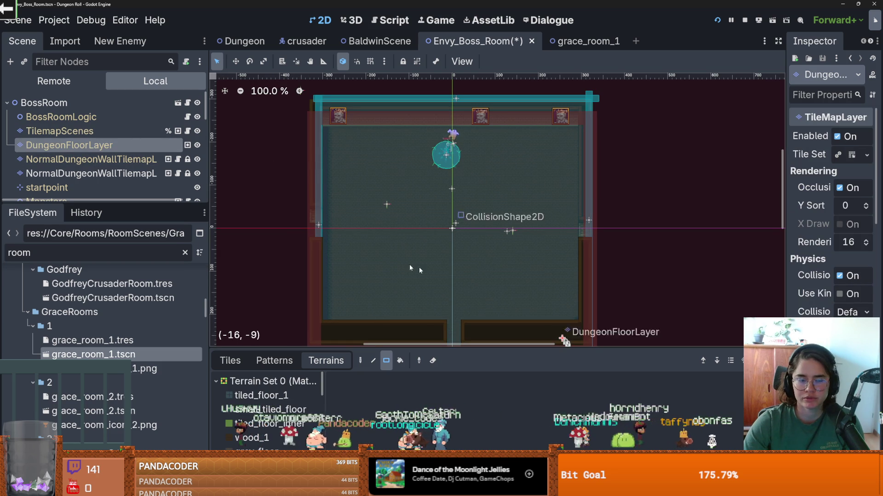
left_click(90, 160)
left_click(90, 173)
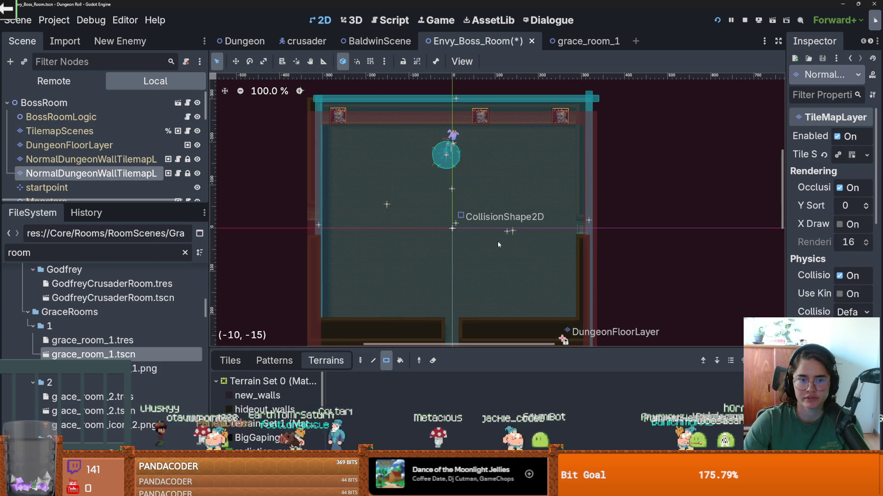
scroll(438, 198, "up", 6)
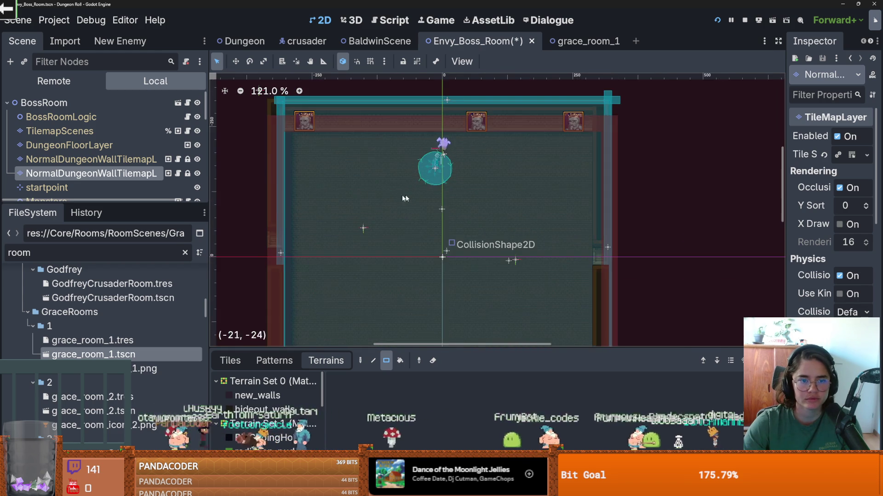
scroll(408, 194, "down", 2)
left_click(92, 146)
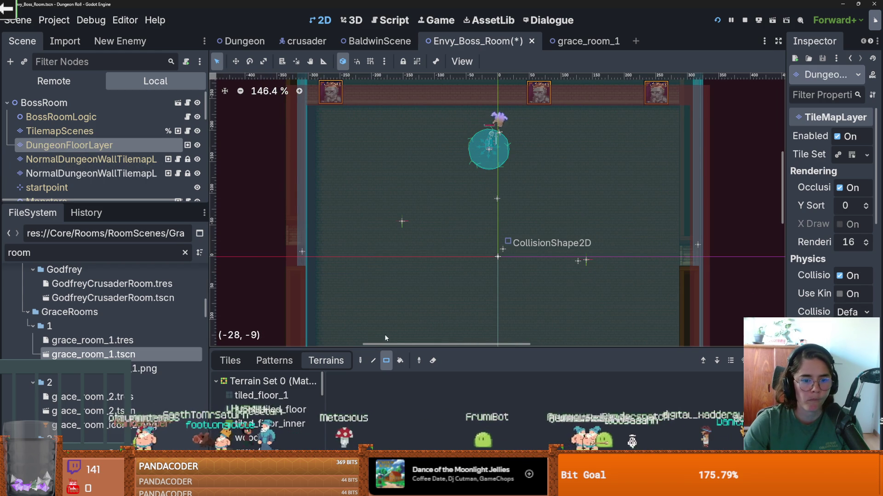
Paint floor terrain along the left edge, the bottom strip and the doorway gap
left_click_drag(320, 308, 309, 120)
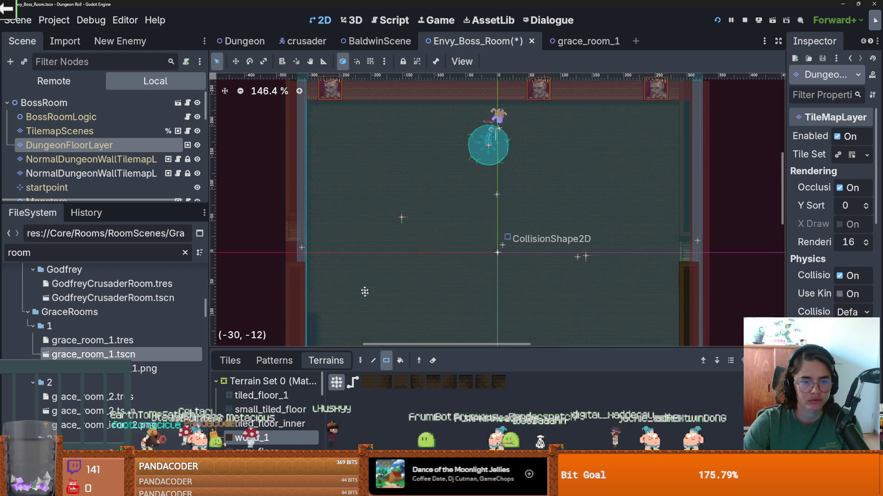
scroll(365, 299, "down", 5)
mouse_move(331, 250)
left_mouse_down()
mouse_move(330, 186)
mouse_move(330, 221)
left_mouse_up()
scroll(448, 235, "up", 1)
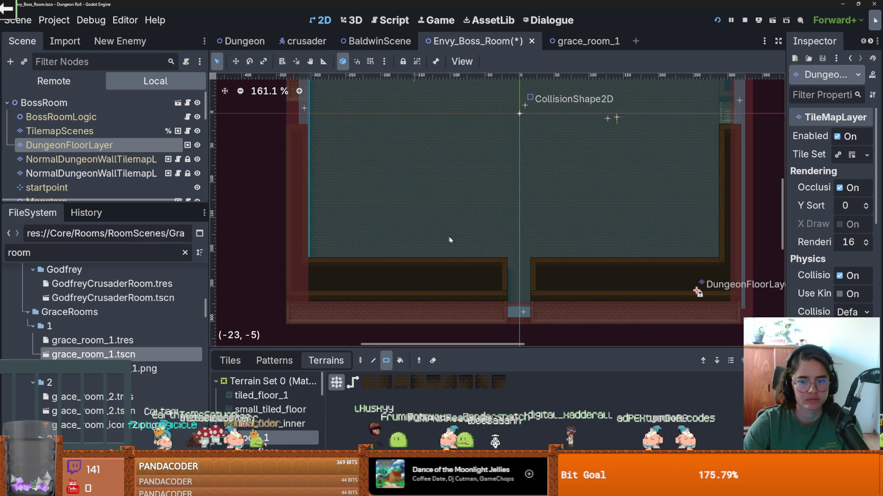
mouse_move(495, 265)
left_mouse_down()
mouse_move(319, 269)
mouse_move(668, 274)
left_mouse_up()
left_click_drag(543, 268, 542, 302)
scroll(547, 296, "up", 1)
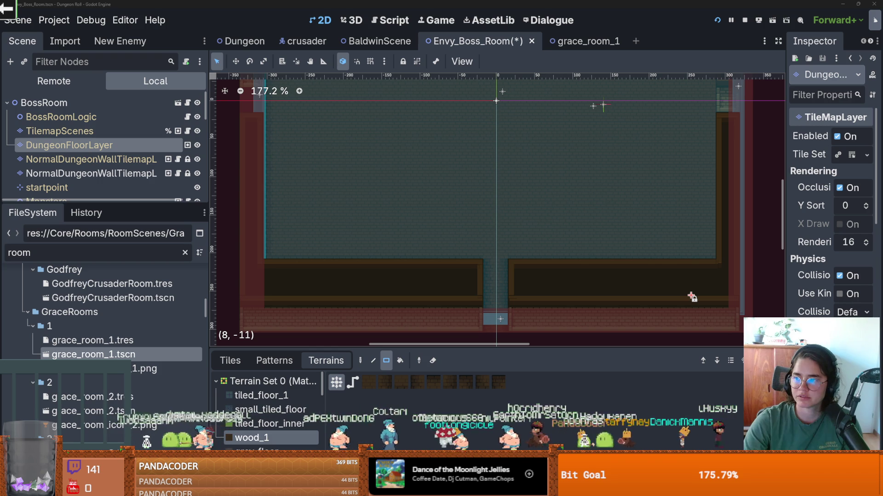
key("alt+Tab")
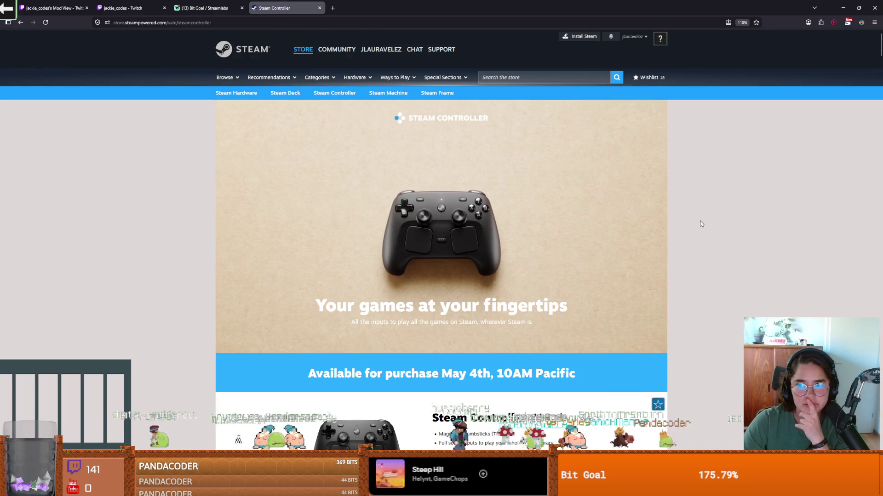
Browse the Steam Controller store page in Firefox, then return to the Godot boss room
key("alt+Tab")
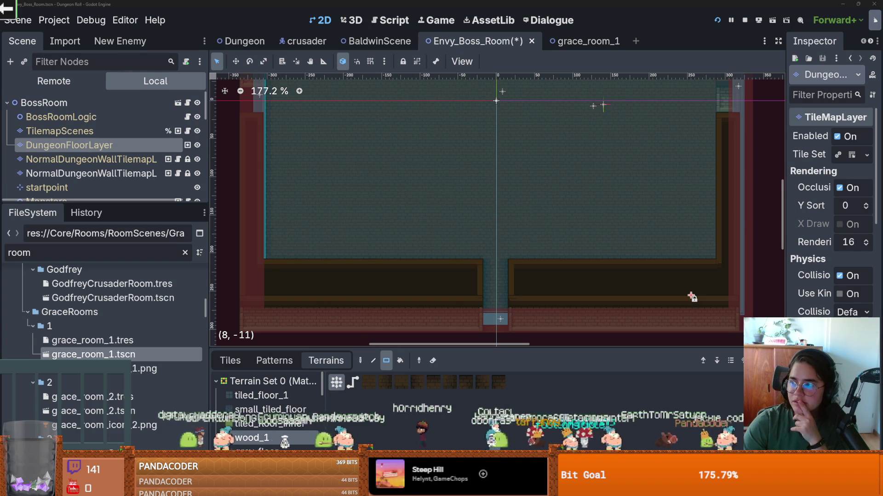
key("alt+Tab")
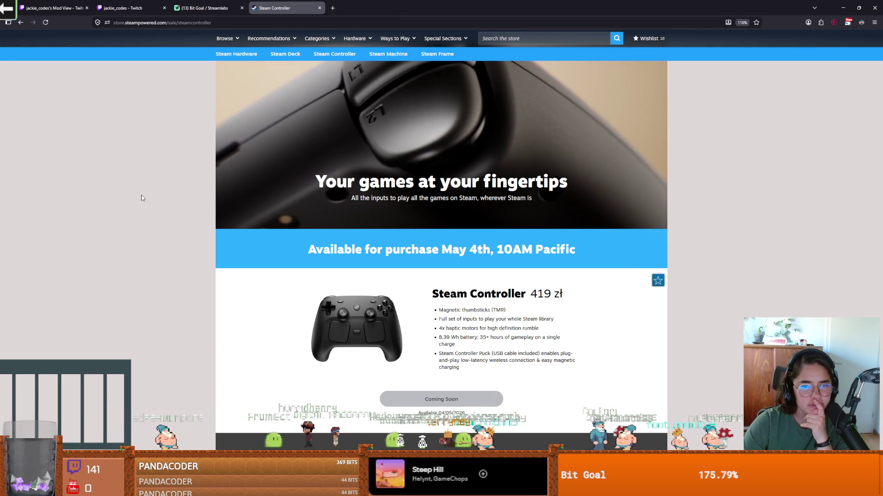
left_click_drag(562, 295, 530, 296)
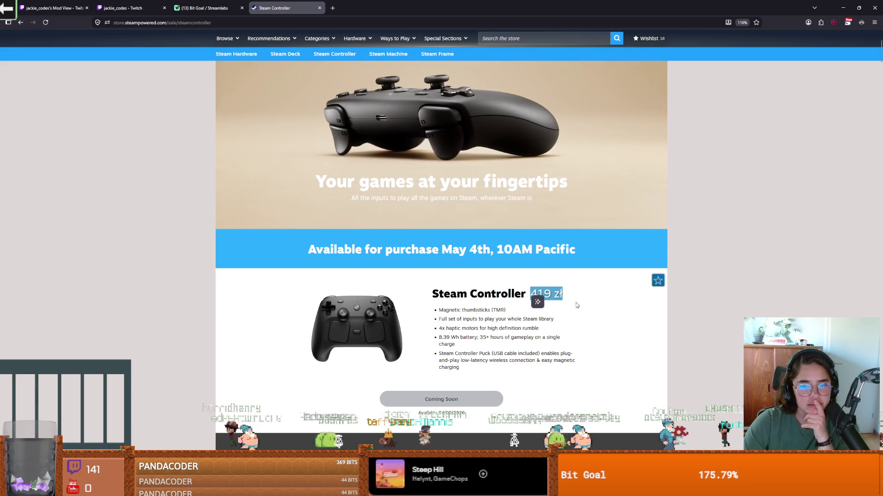
scroll(577, 305, "down", 1)
left_click_drag(443, 268, 478, 268)
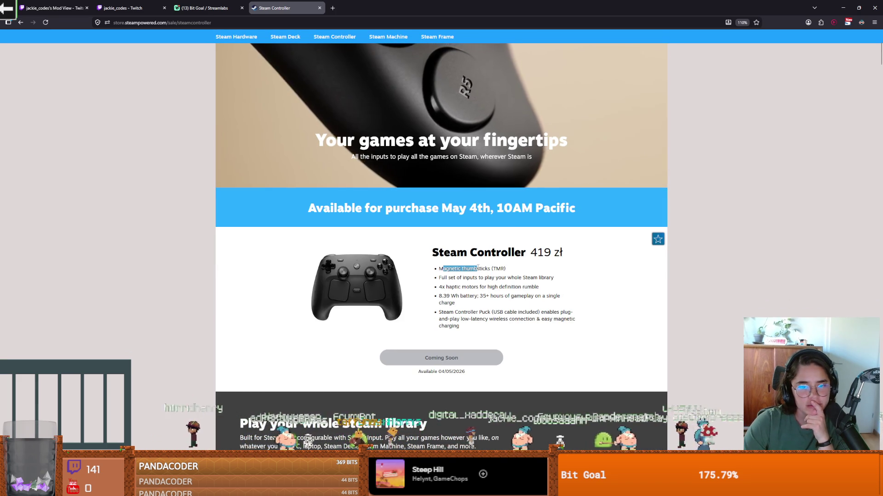
scroll(478, 268, "down", 2)
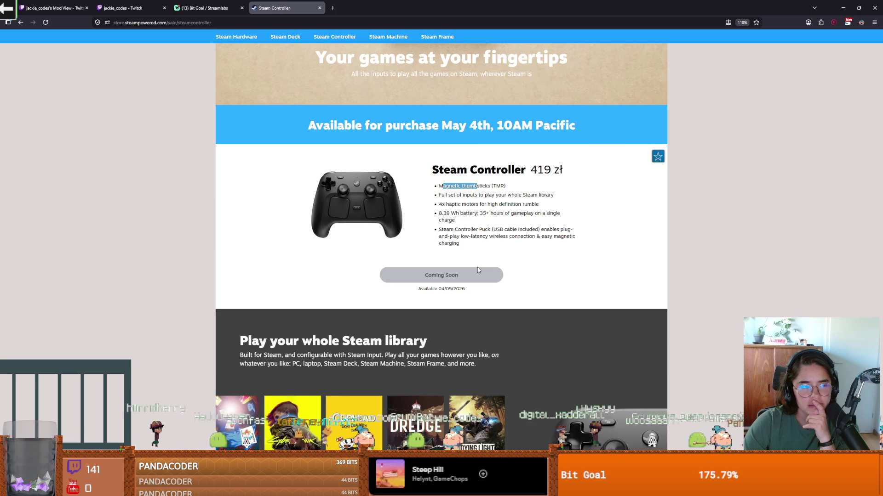
scroll(477, 270, "down", 3)
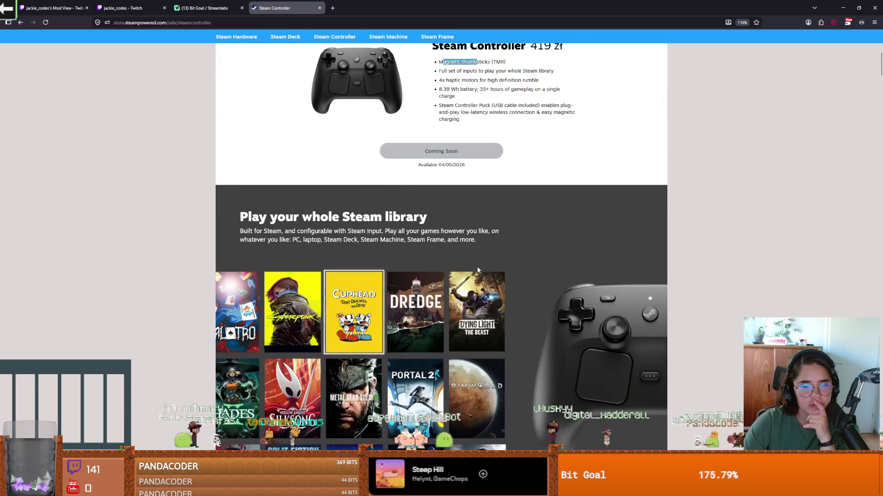
scroll(478, 269, "down", 5)
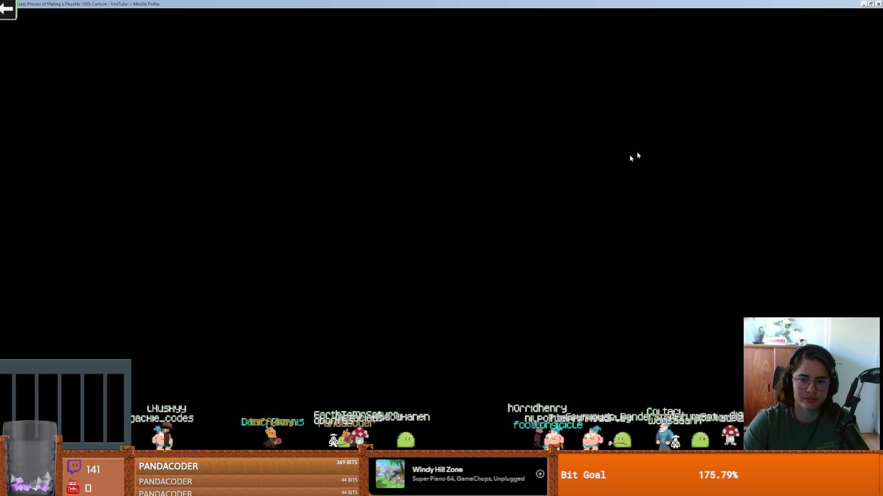
scroll(594, 162, "down", 3)
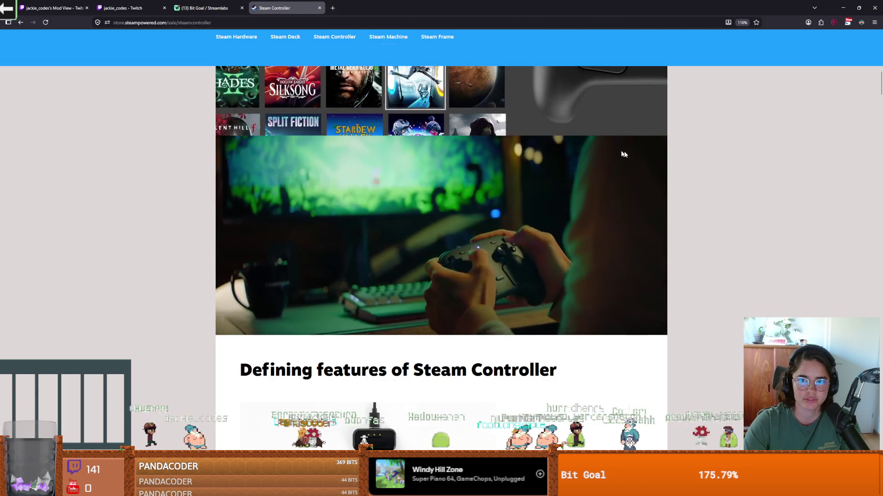
scroll(597, 152, "up", 4)
scroll(502, 222, "up", 5)
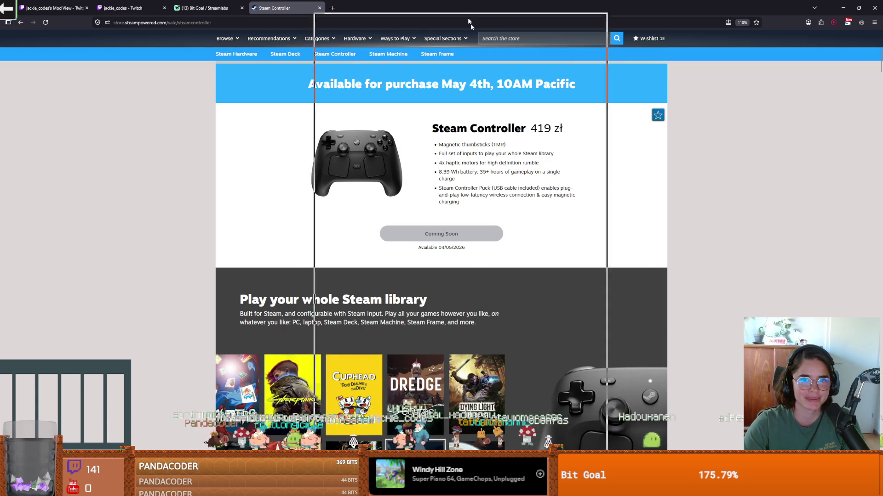
key("alt+Tab")
mouse_move(582, 171)
left_mouse_down()
mouse_move(554, 159)
mouse_move(529, 127)
left_mouse_up()
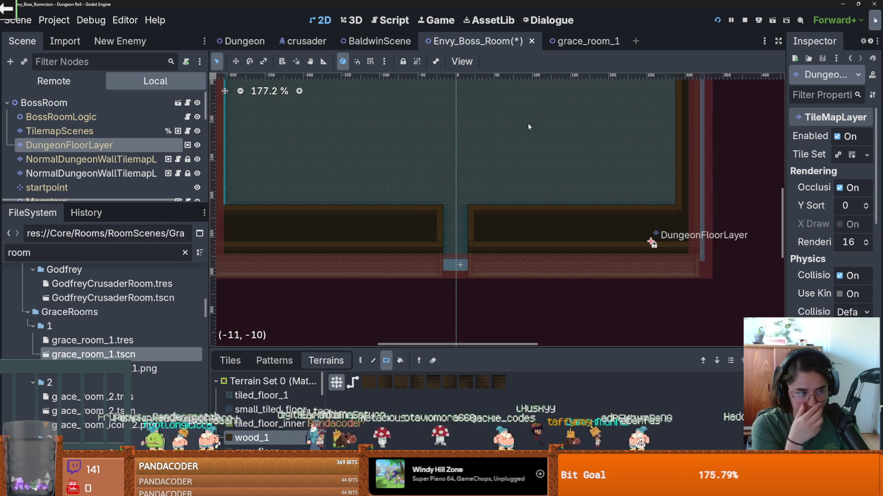
Paint a 2x6 rectangle of floor terrain near the collision shape
scroll(527, 123, "down", 3)
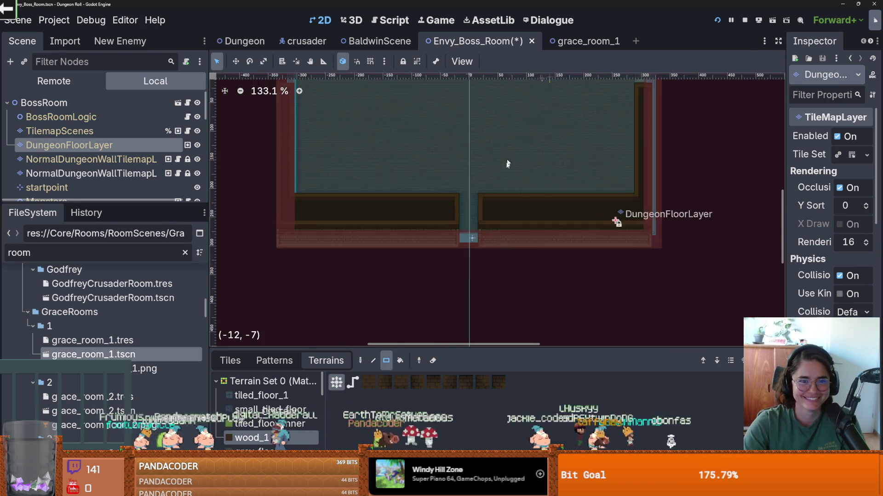
left_click_drag(392, 88, 411, 212)
scroll(411, 212, "up", 1)
scroll(410, 212, "down", 2)
scroll(572, 216, "up", 3)
left_click_drag(549, 237, 549, 173)
On the wall layer, paint a 2x1 strip of hideout_walls terrain
scroll(548, 184, "up", 2)
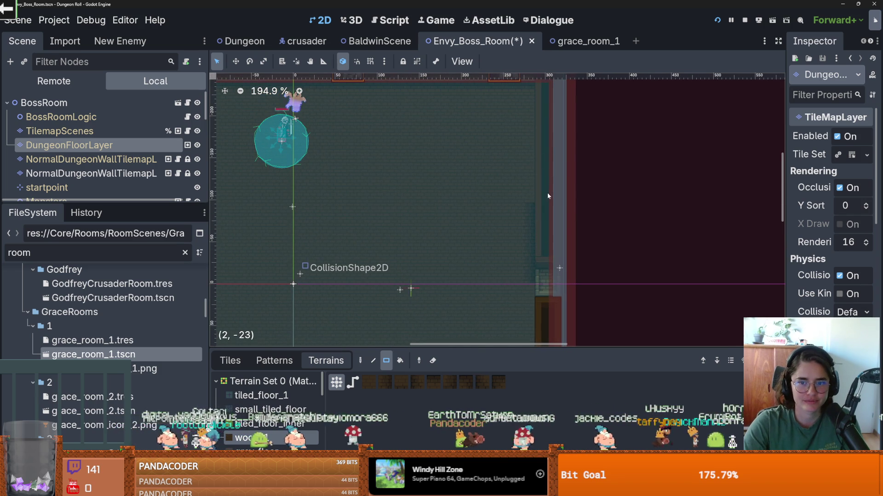
left_click_drag(545, 129, 549, 183)
scroll(531, 159, "left", 5)
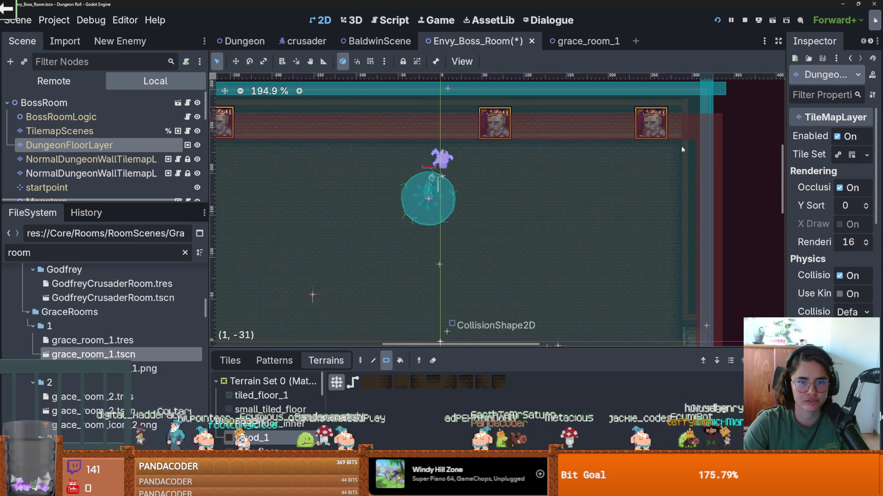
scroll(564, 212, "down", 5)
scroll(564, 211, "right", 5)
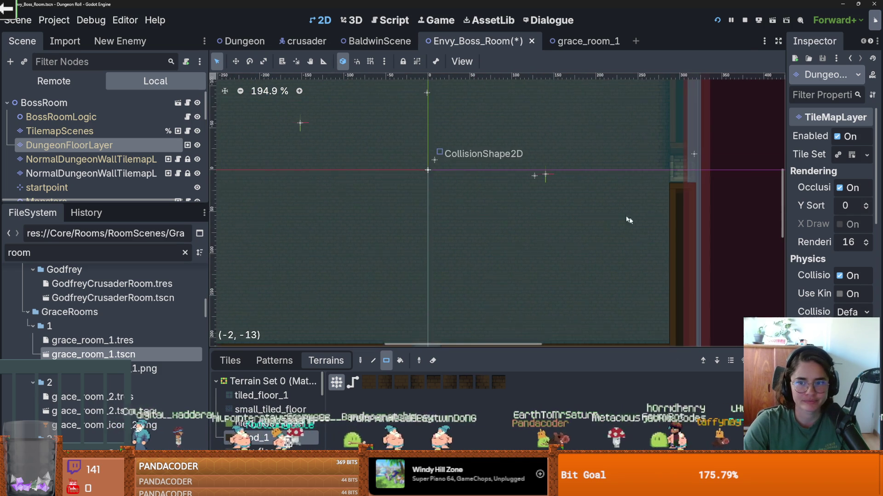
scroll(436, 228, "down", 4)
scroll(436, 229, "down", 3)
scroll(308, 201, "up", 3)
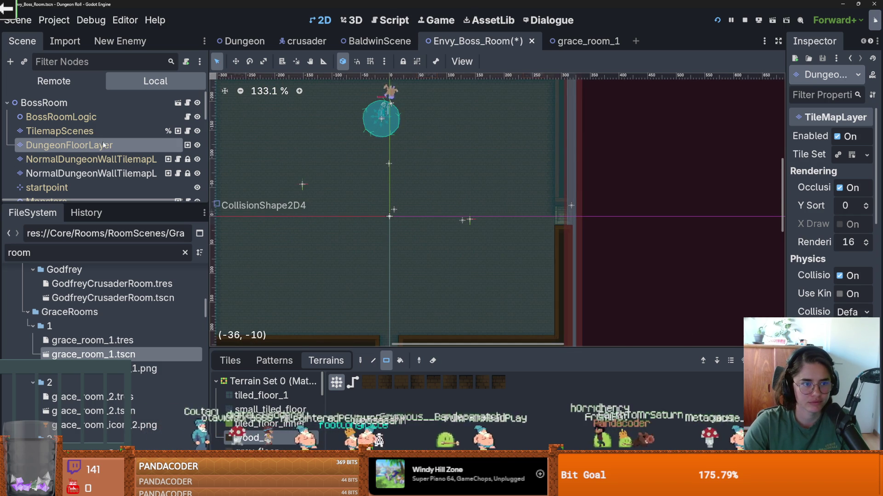
left_click(92, 159)
left_click(125, 174)
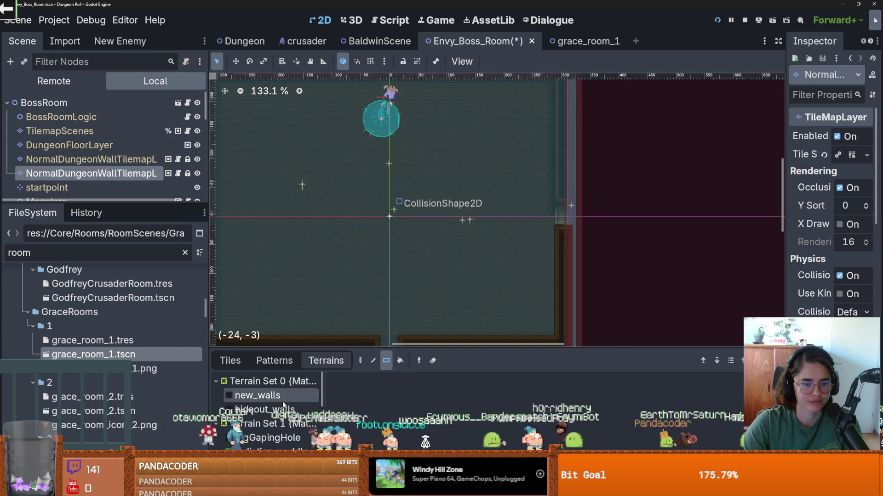
scroll(281, 403, "down", 5)
scroll(275, 405, "up", 5)
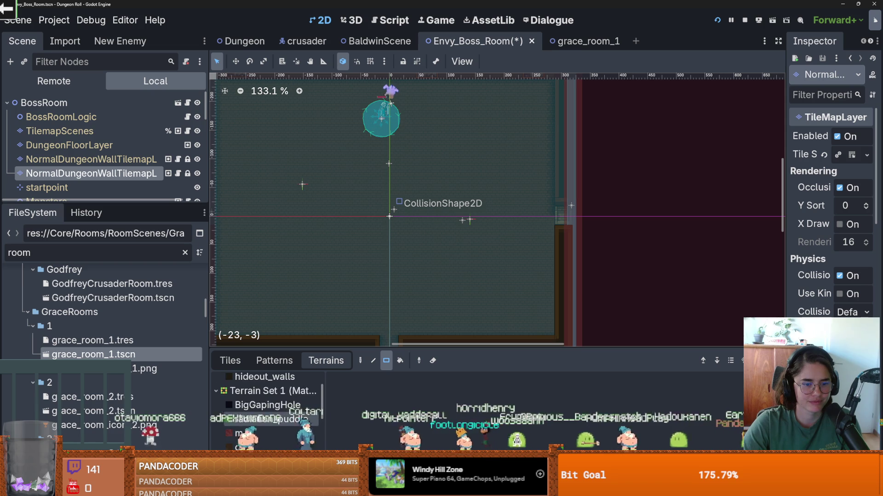
left_click(264, 407)
left_click_drag(550, 279, 563, 280)
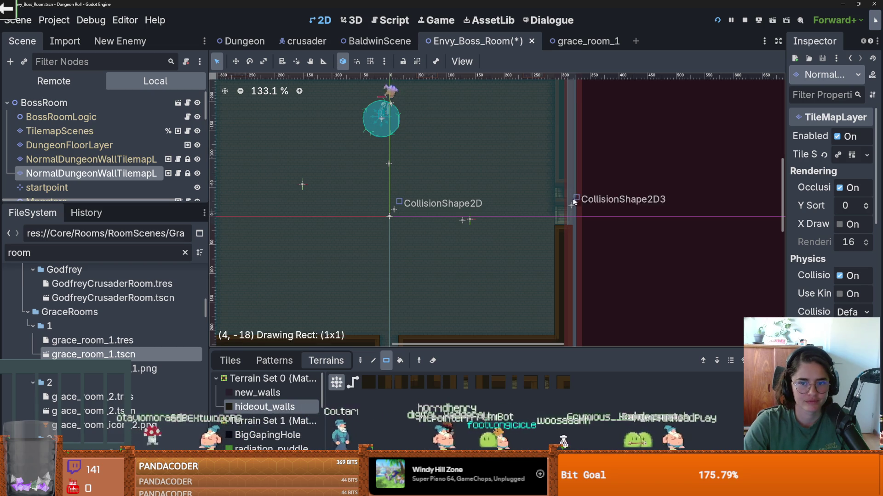
Paint a 4x1 hideout wall strip on the right, patch one tile, and save
scroll(495, 229, "down", 2)
scroll(521, 234, "up", 5)
mouse_move(599, 222)
left_mouse_down()
mouse_move(584, 217)
mouse_move(607, 223)
mouse_move(581, 226)
left_mouse_up()
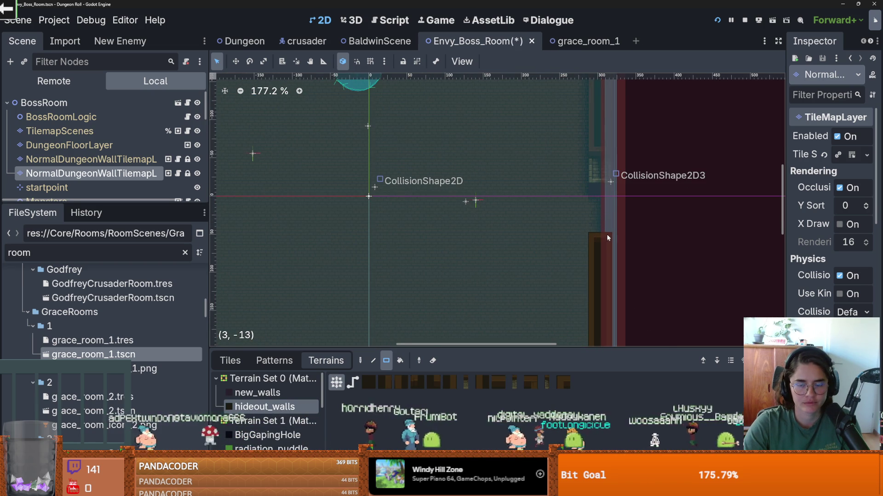
scroll(505, 202, "down", 3)
left_click(588, 172)
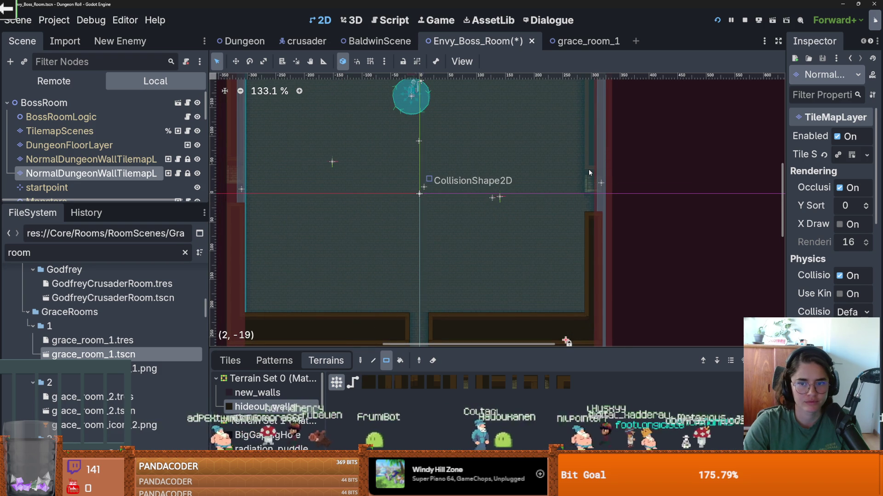
scroll(481, 171, "down", 3)
key("ctrl+s")
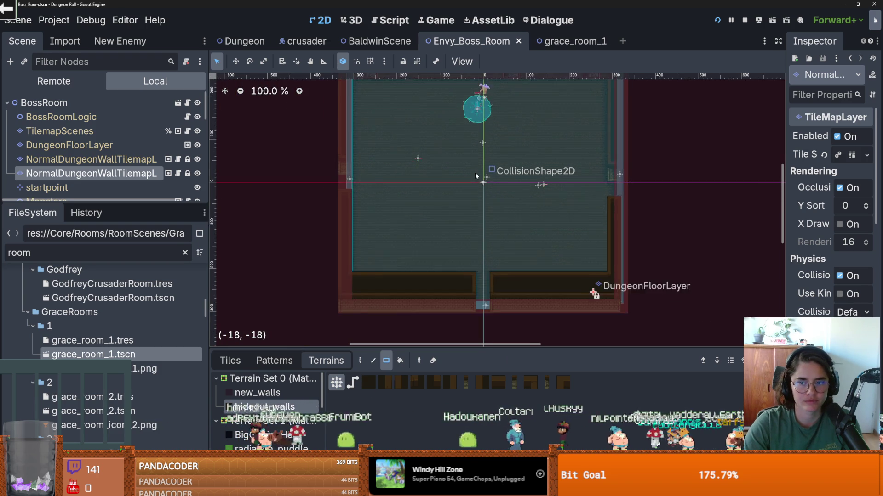
Fill the top wall gap with hideout wall and save the scene again
scroll(475, 172, "down", 1)
scroll(460, 161, "up", 1)
scroll(456, 138, "up", 1)
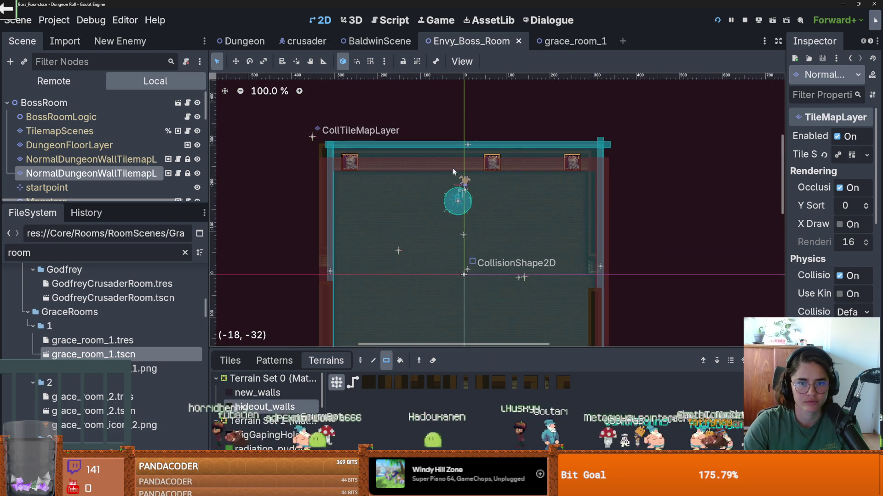
scroll(453, 172, "up", 2)
mouse_move(463, 139)
left_mouse_down()
mouse_move(474, 167)
mouse_move(473, 147)
mouse_move(461, 168)
left_mouse_up()
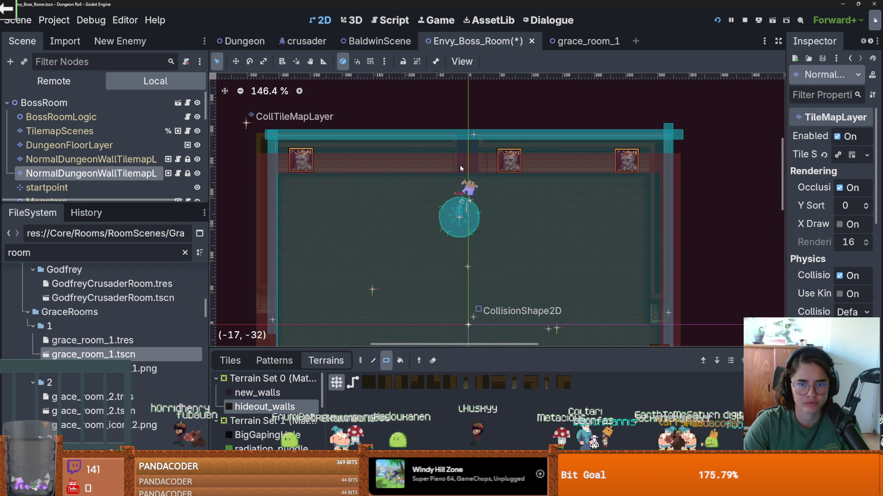
scroll(460, 168, "down", 3)
key("ctrl+s")
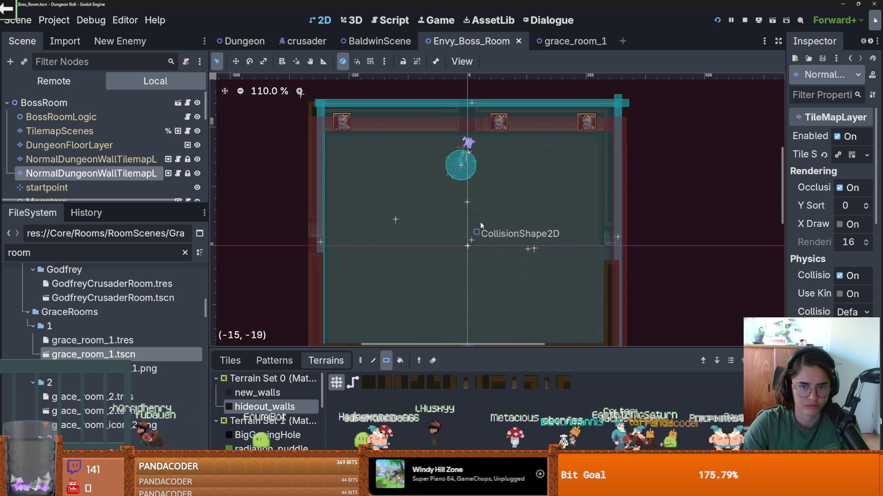
scroll(480, 229, "down", 2)
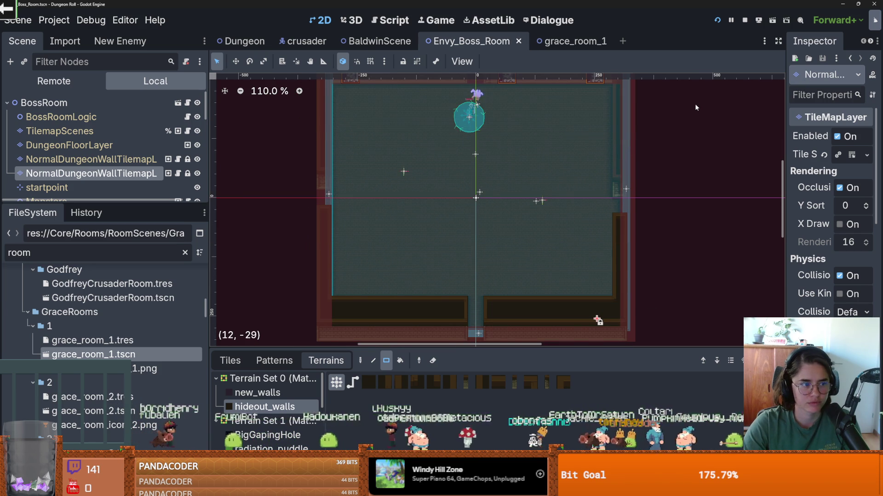
left_click(717, 20)
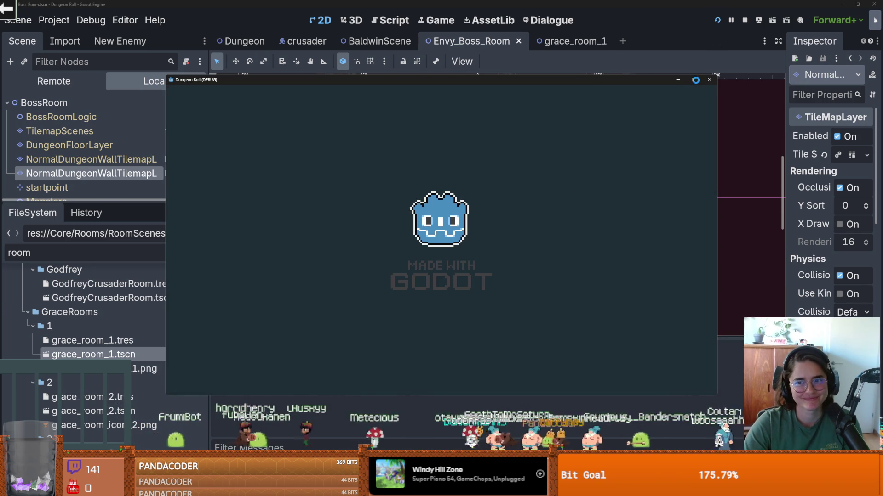
Maximize the game window, run tp_to_before_boss in the console, and walk the knight up
left_click(694, 80)
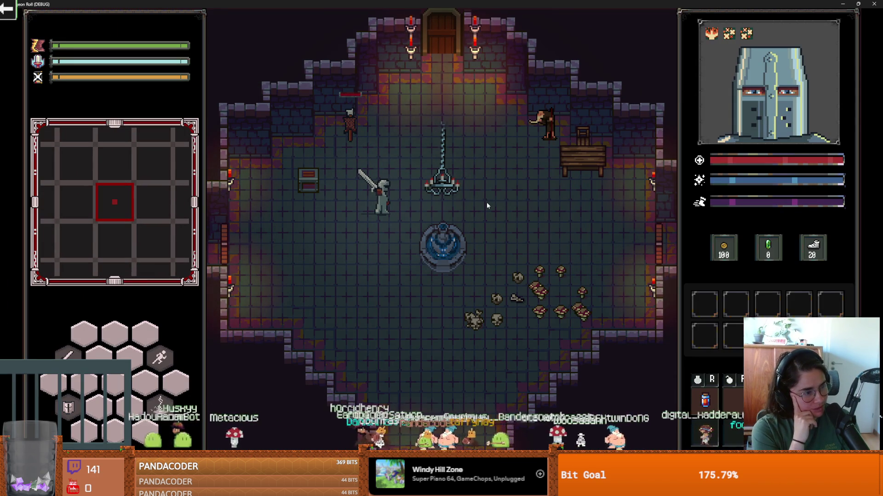
key("grave")
type("tp_to_before_boss")
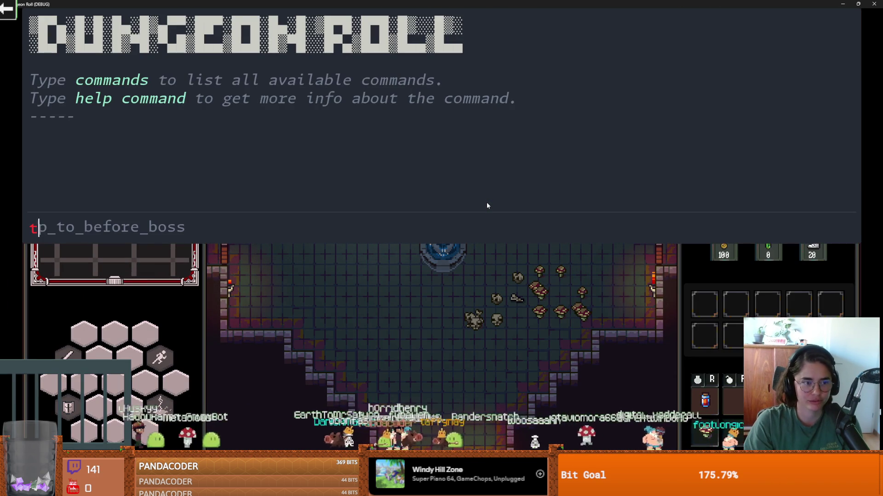
key("Return")
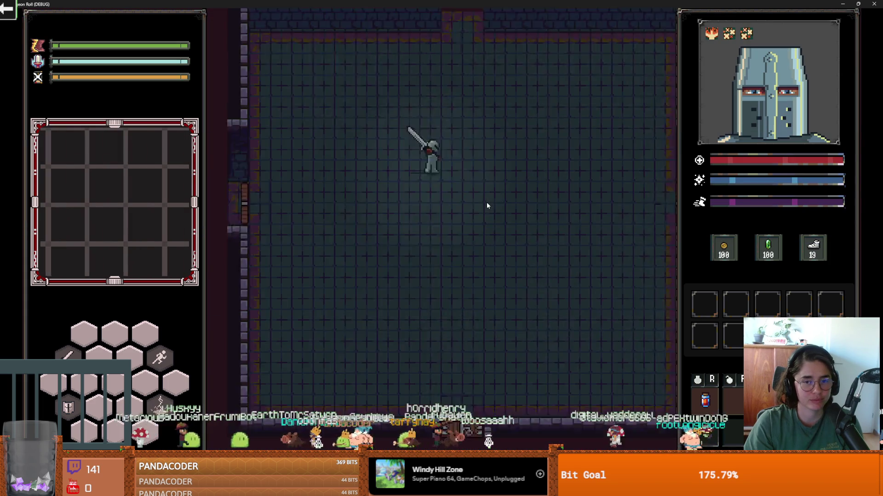
key("d")
key("w")
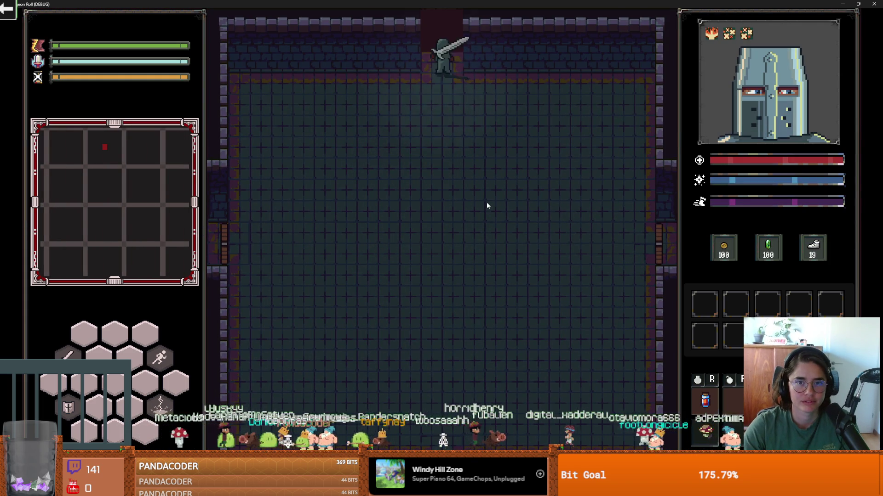